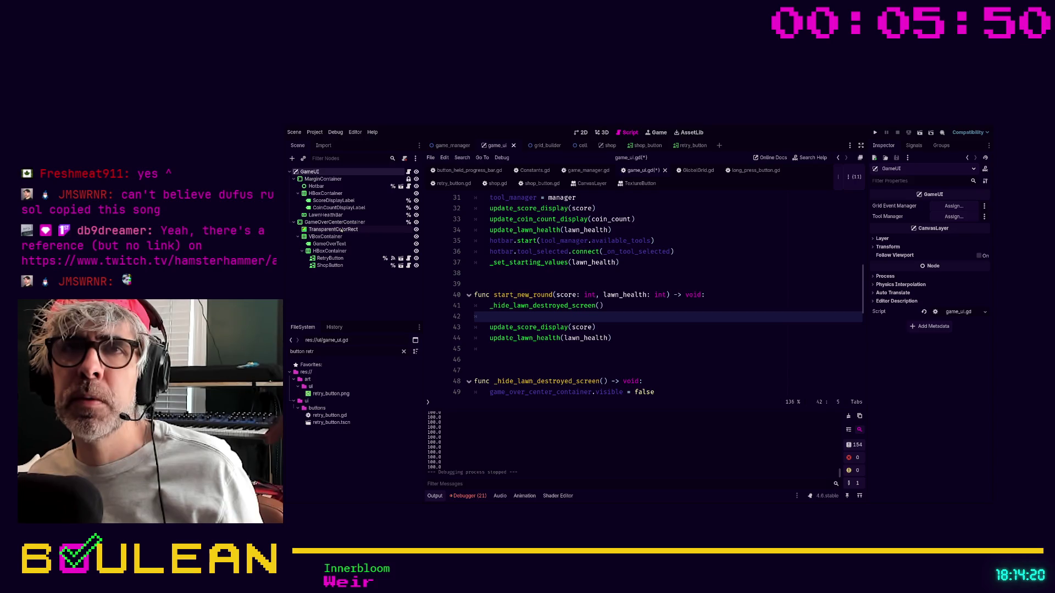
Step: Inspect the game-over overlay and the game_manager shop scene, then return to game_ui.gd's code
click(341, 230)
click(580, 133)
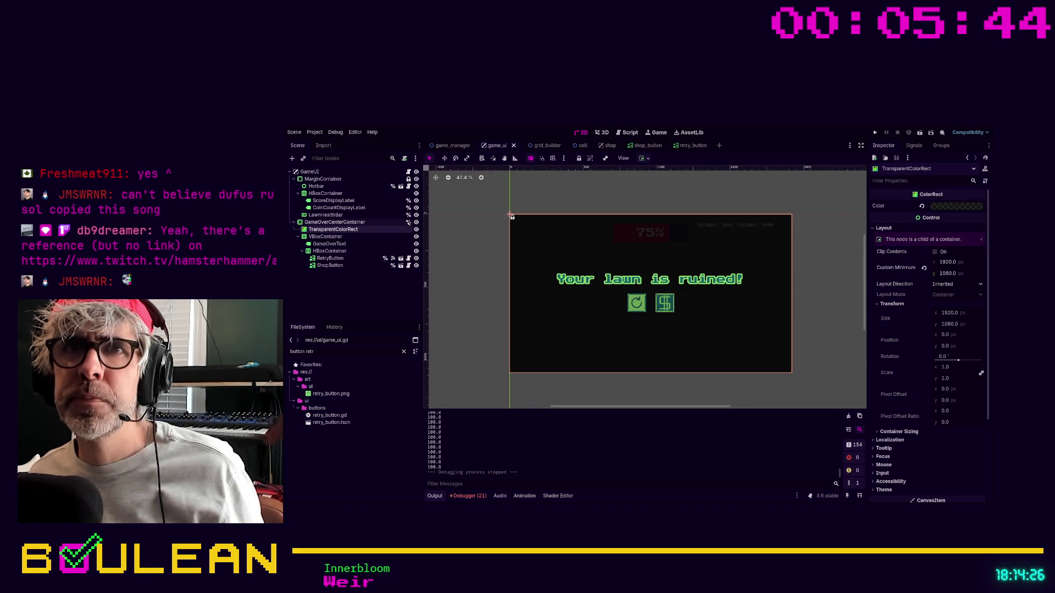
click(458, 146)
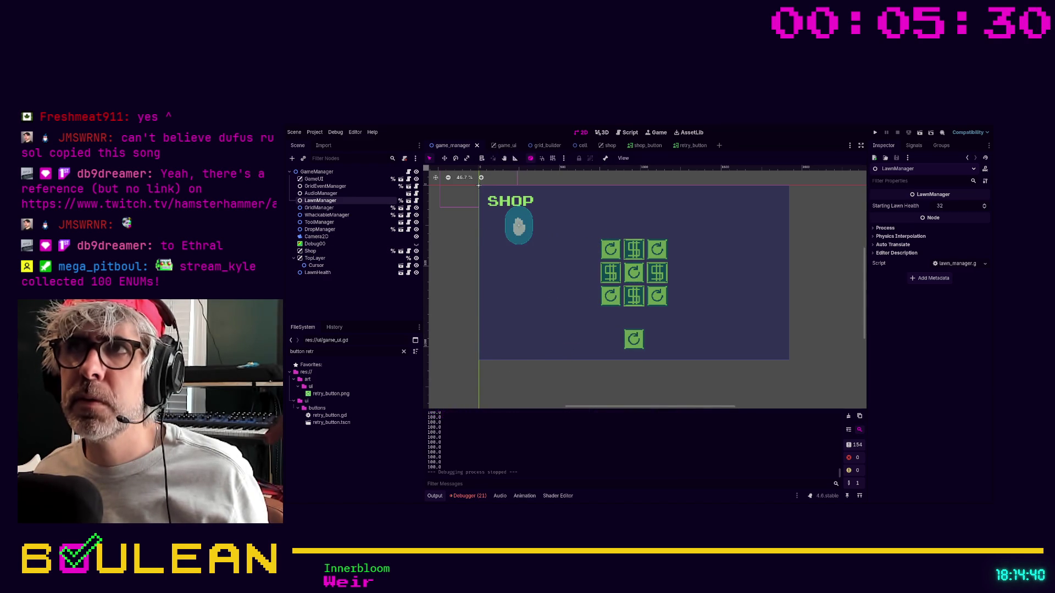
click(623, 136)
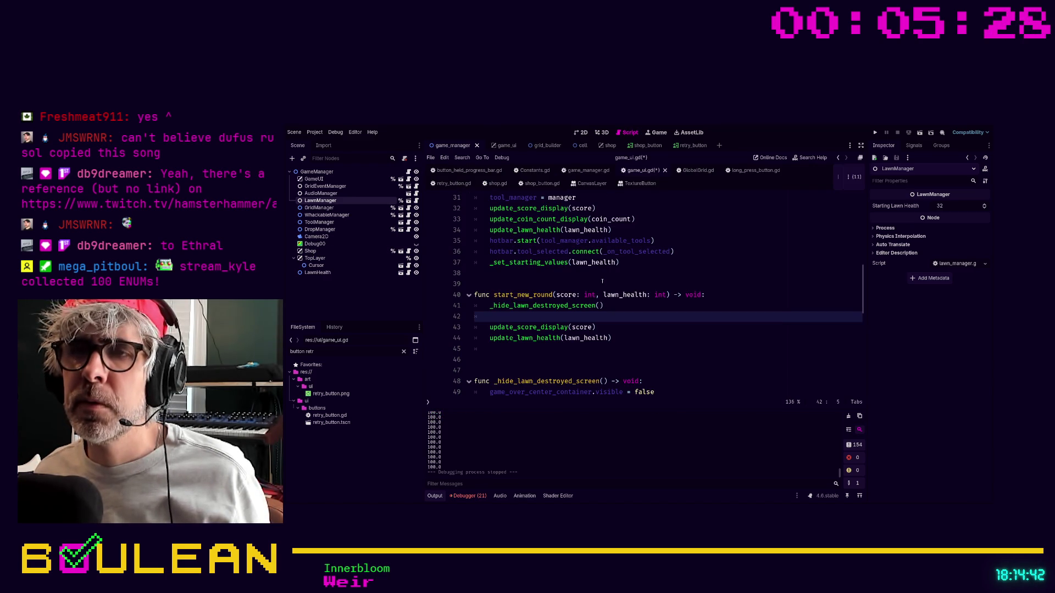
Step: Remove the stray 'shop' line from game_ui.gd after its parse error, then show game_manager.gd
scroll(600, 289, up, 1)
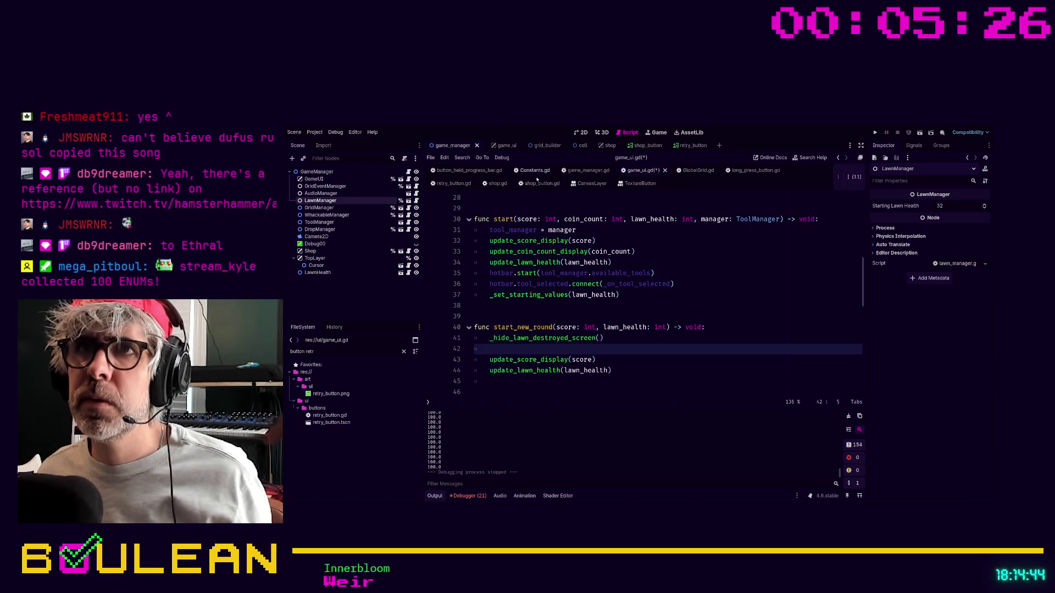
text(shop)
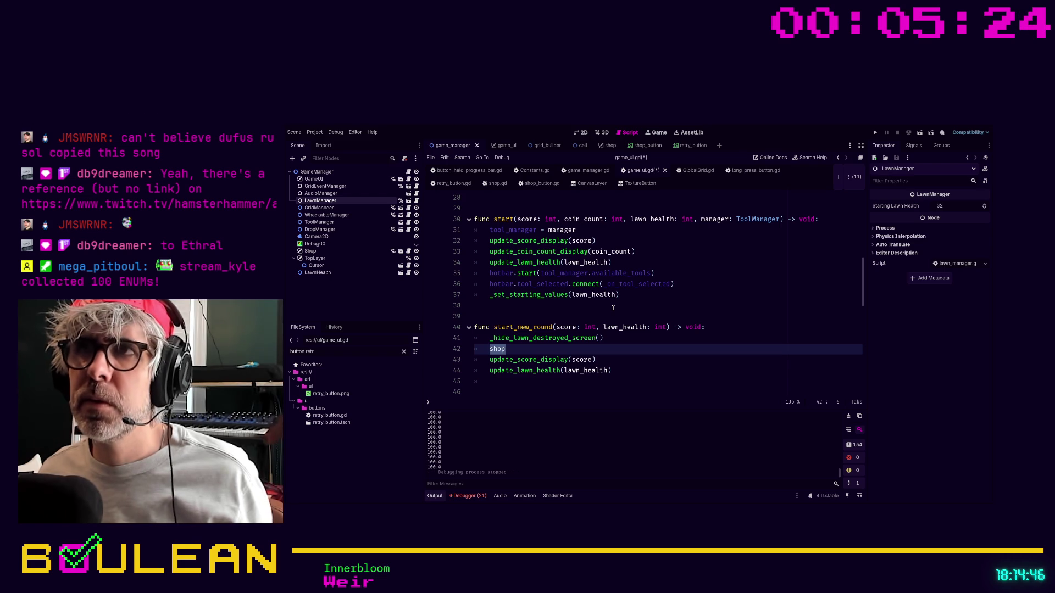
key(ctrl+s)
key(BackSpace)
key(BackSpace)
key(BackSpace)
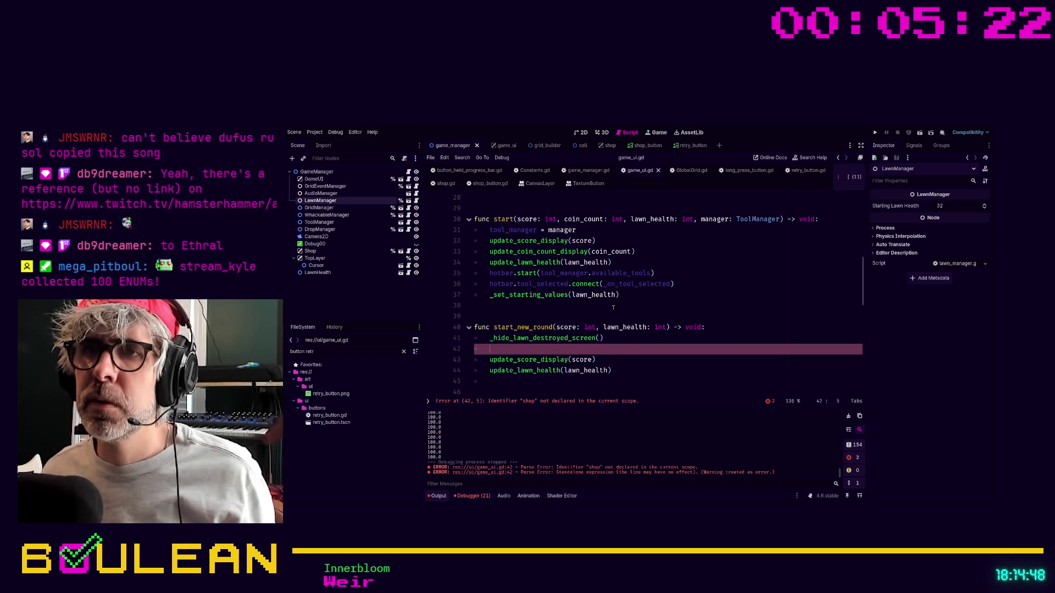
key(ctrl+shift+k)
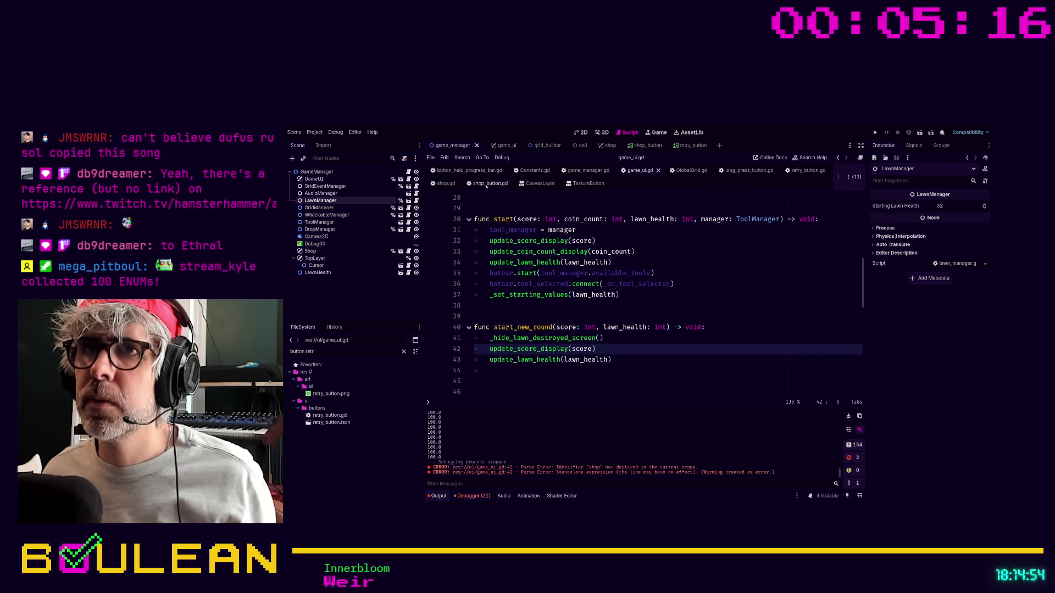
click(589, 170)
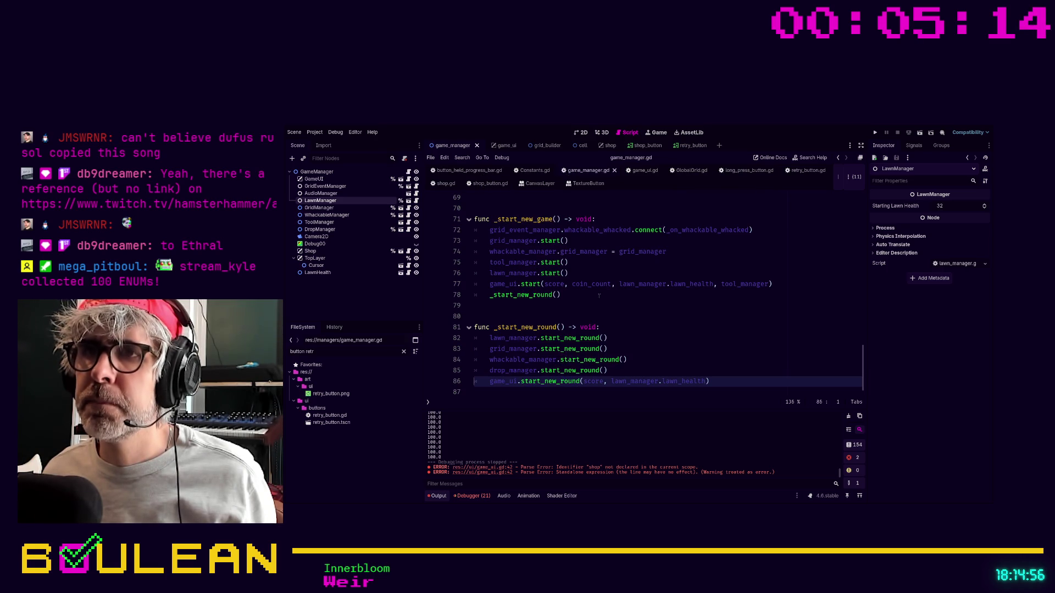
Step: Add shop.start_new_round() as the first line of _start_new_round in game_manager.gd
click(634, 331)
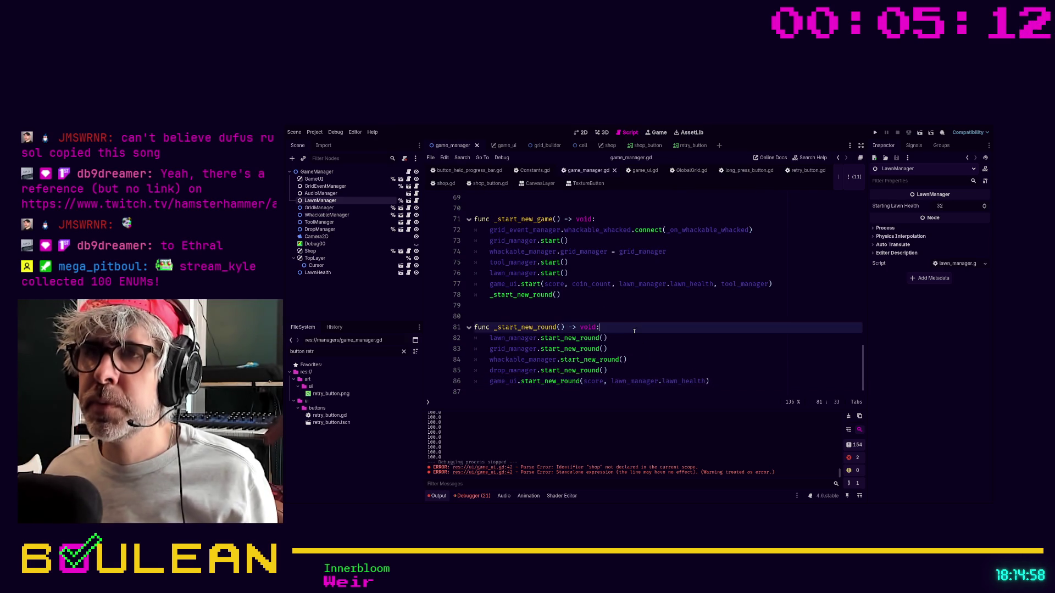
key(Return)
text(shop)
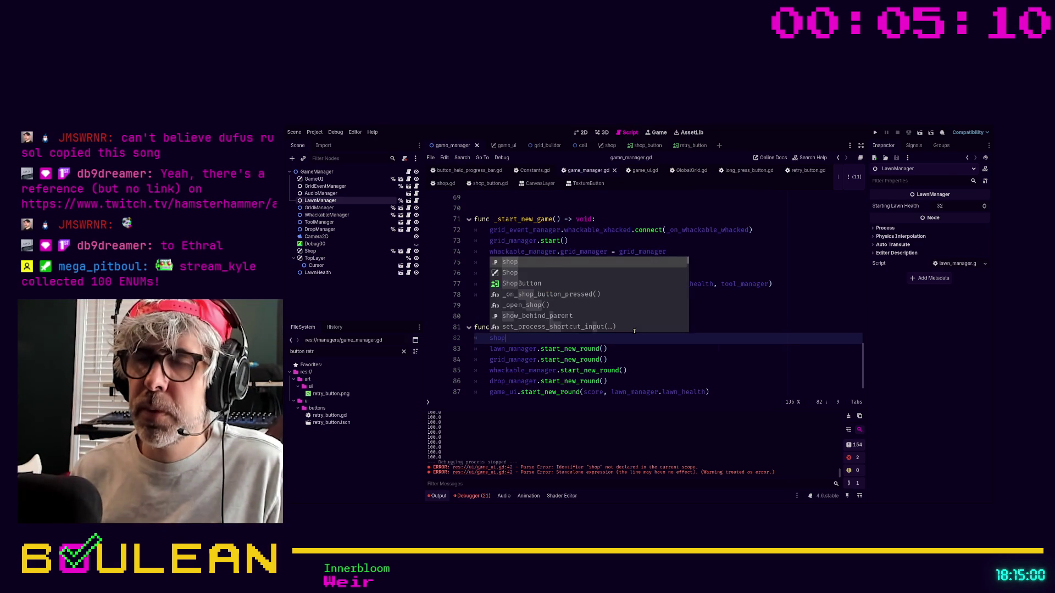
text(.start)
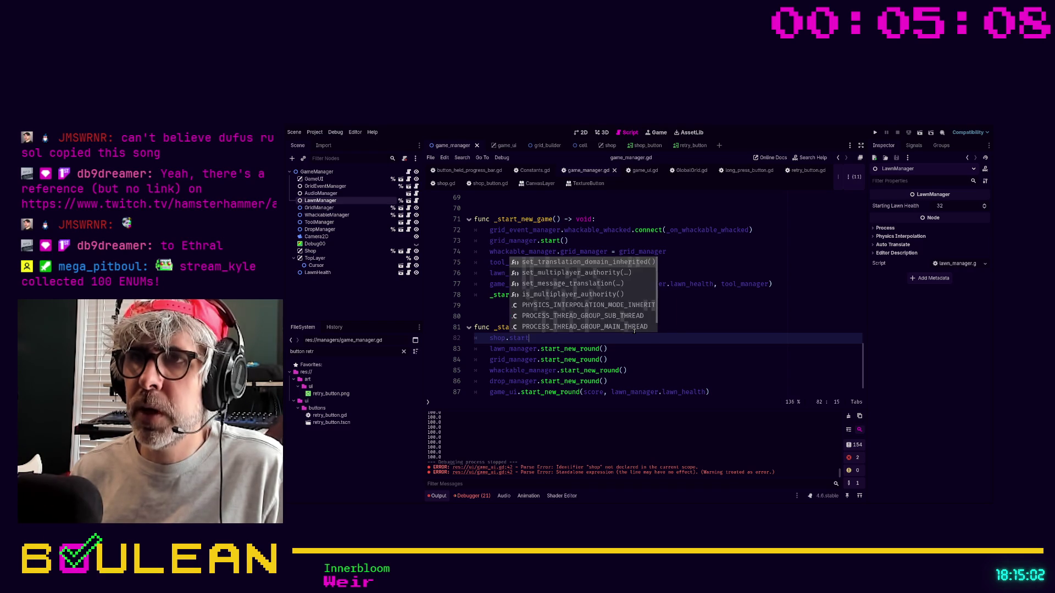
text(_new_round())
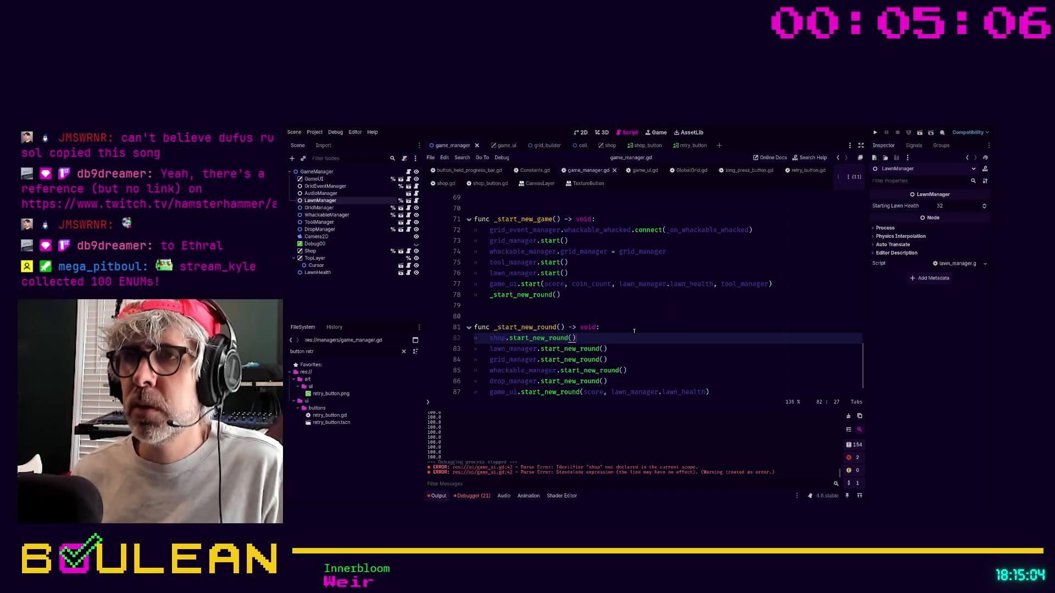
ctrl+click(496, 343)
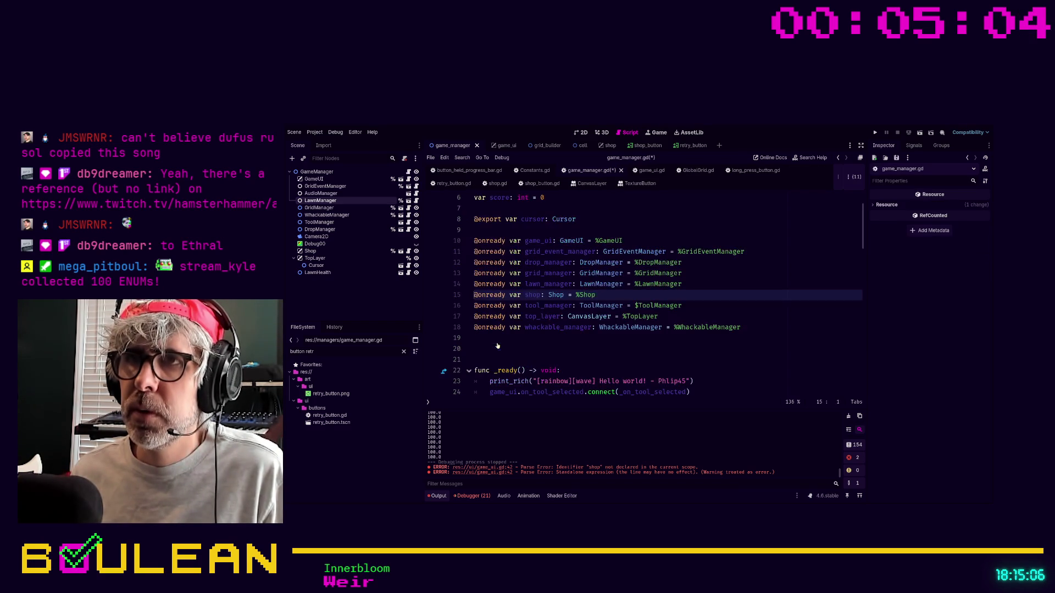
scroll(503, 340, down, 8)
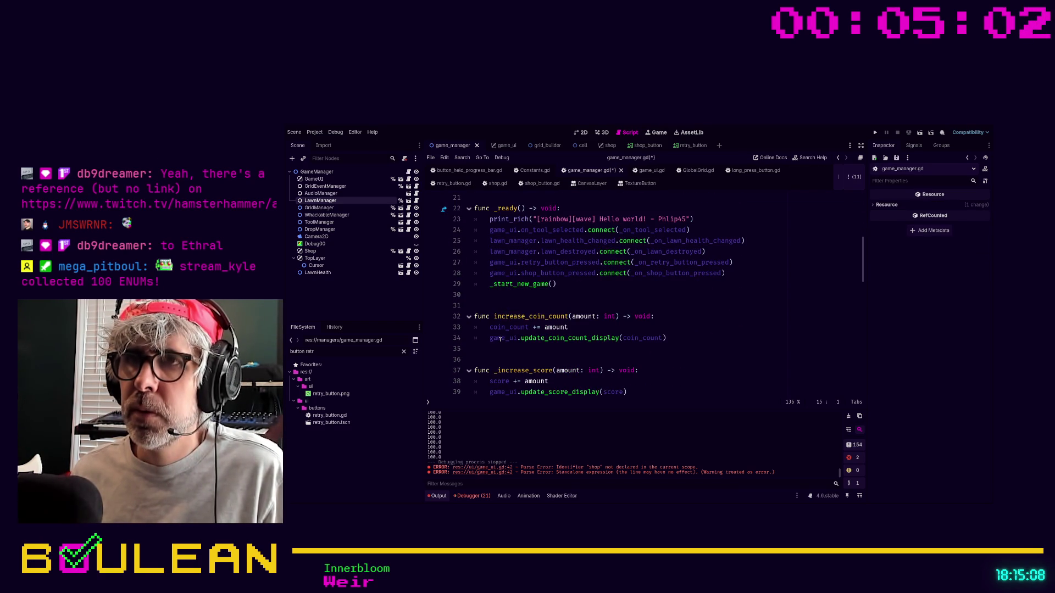
click(555, 262)
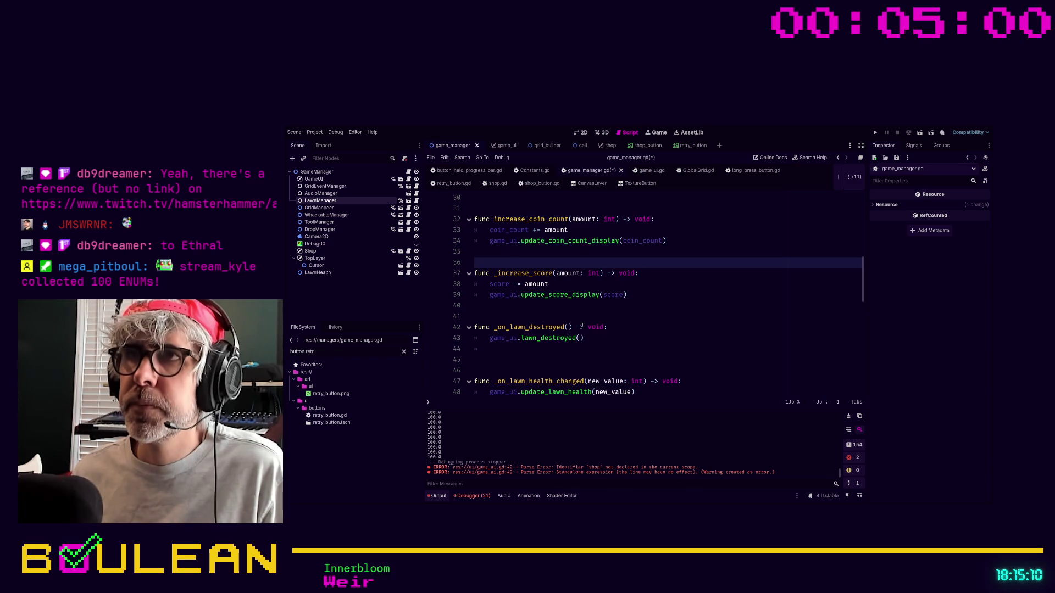
scroll(582, 326, up, 1)
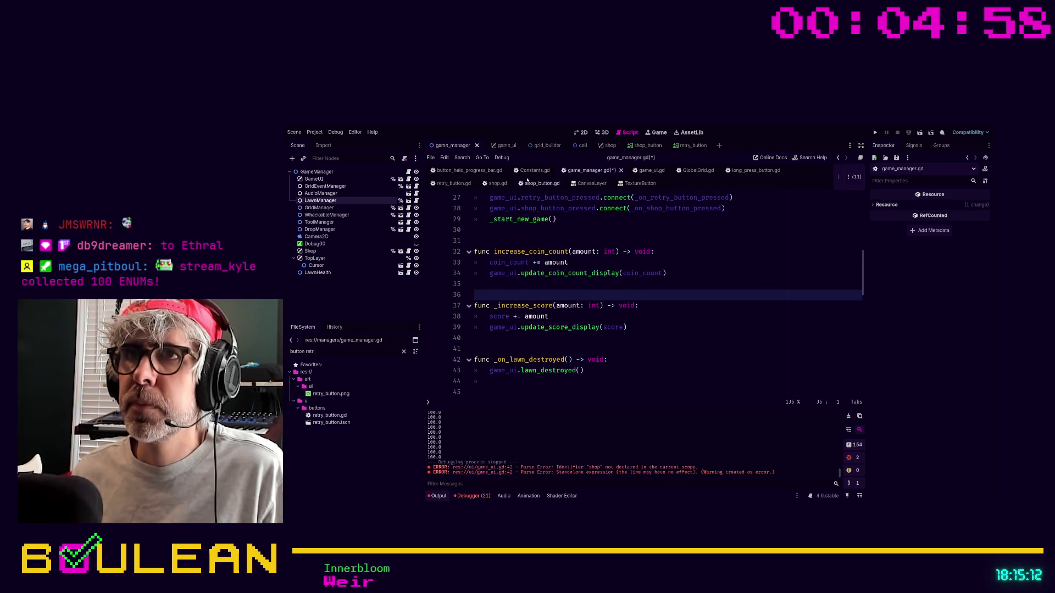
click(497, 183)
Step: Move the close() function from the end of shop.gd to above open()
click(577, 284)
scroll(500, 303, down, 1)
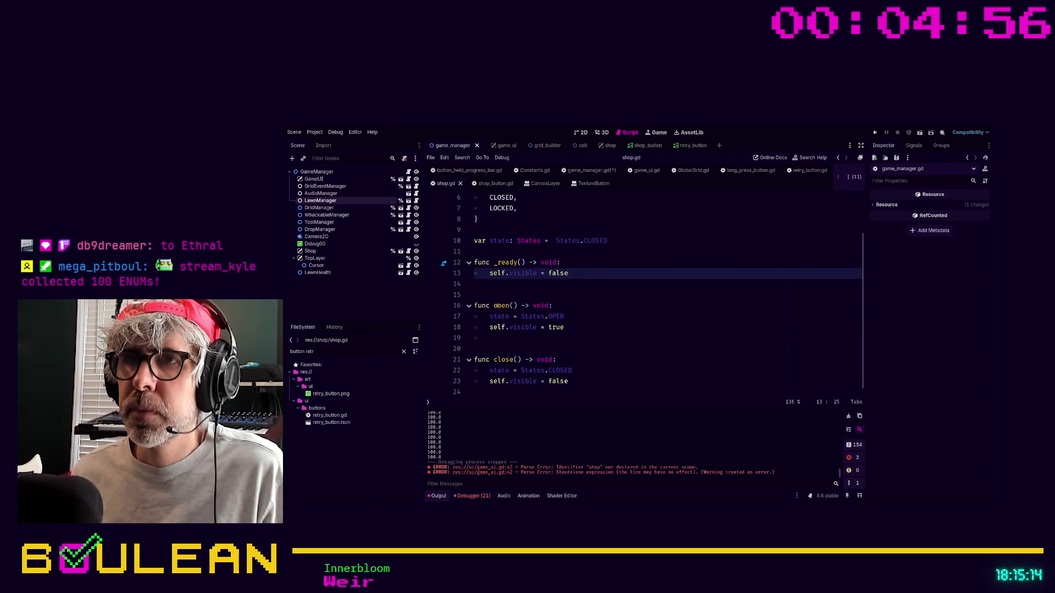
click(486, 341)
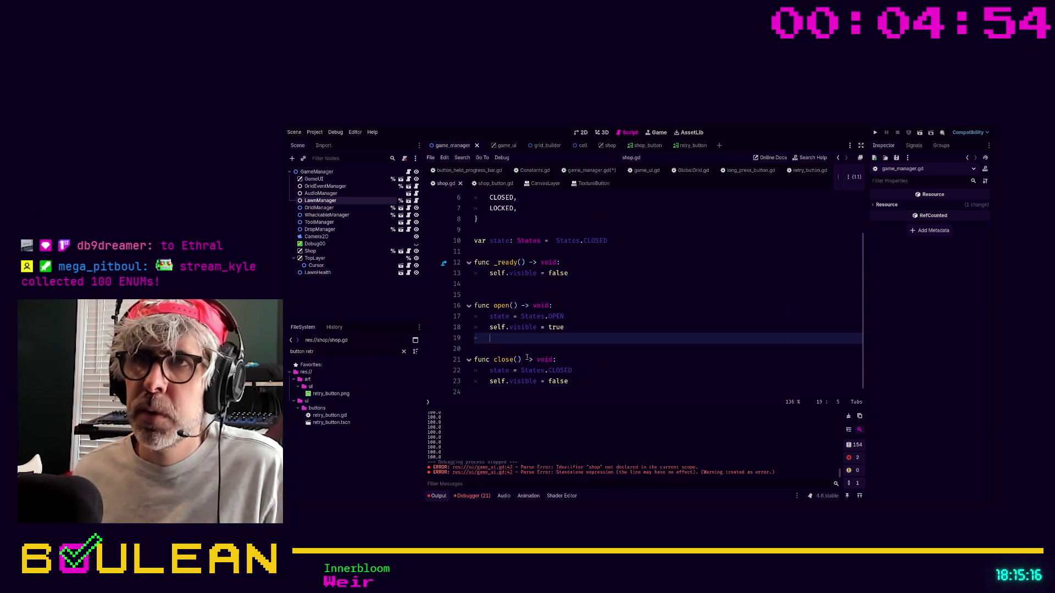
mouse_move(578, 387)
mouse_down()
mouse_move(478, 360)
mouse_move(476, 346)
mouse_up()
key(ctrl+c)
key(BackSpace)
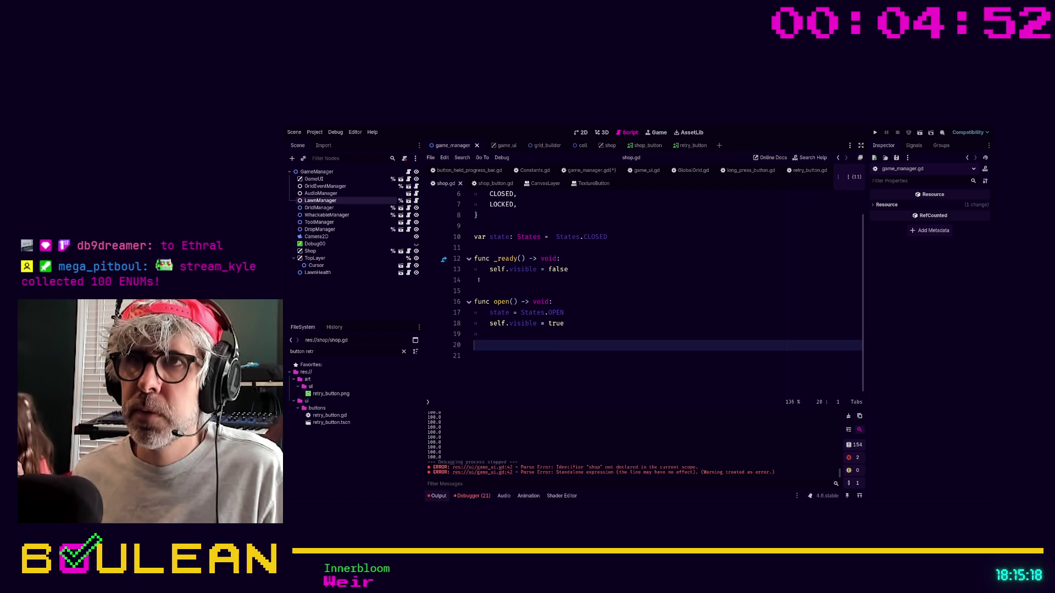
click(483, 281)
key(Return)
key(ctrl+v)
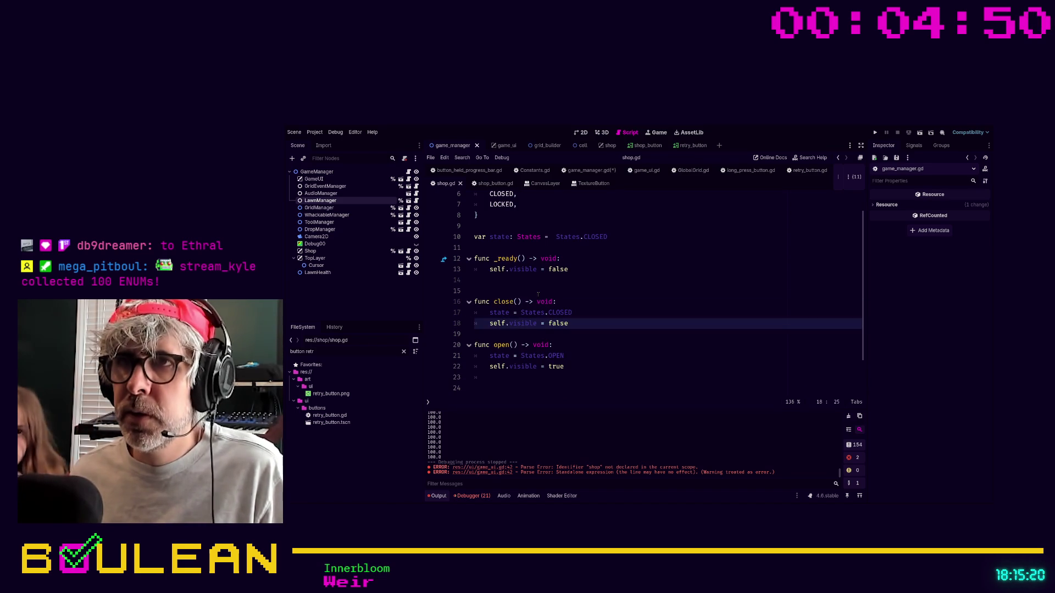
Step: Tidy the blank lines between close() and open() and make room at the file's end
click(538, 292)
key(BackSpace)
key(Return)
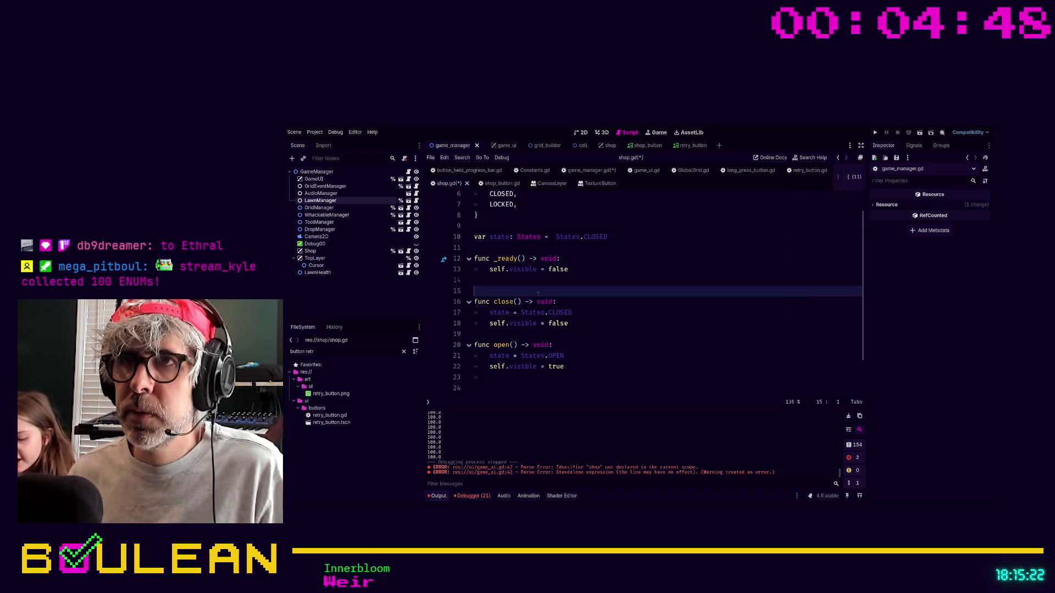
key(Down)
key(Down)
key(Down)
key(Return)
key(Down)
key(Down)
key(Down)
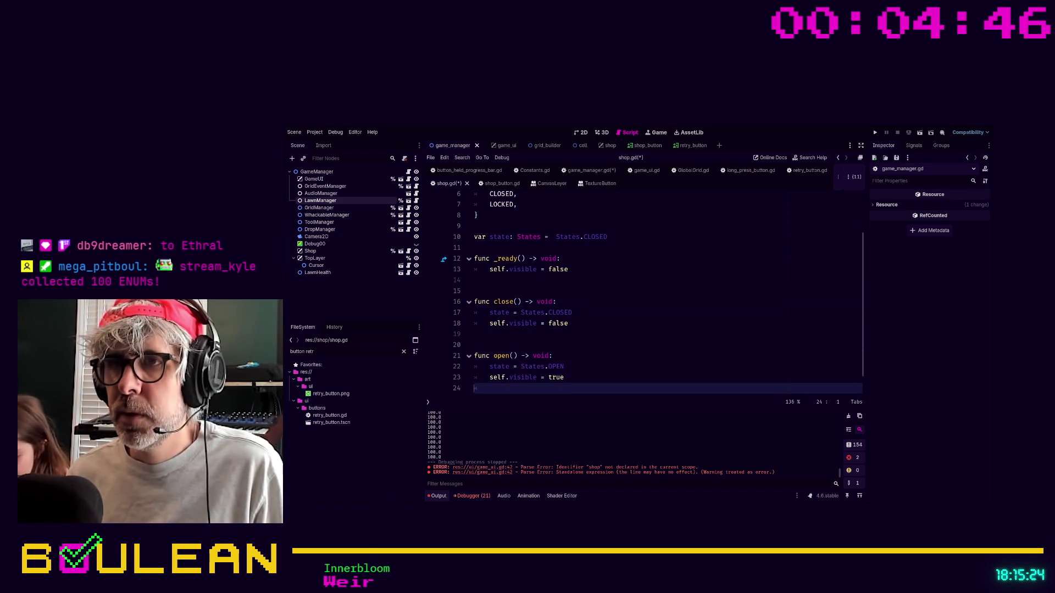
key(Return)
key(Return)
Step: Add func start_new_round() -> void: whose body calls close(), and save shop.gd
text(func )
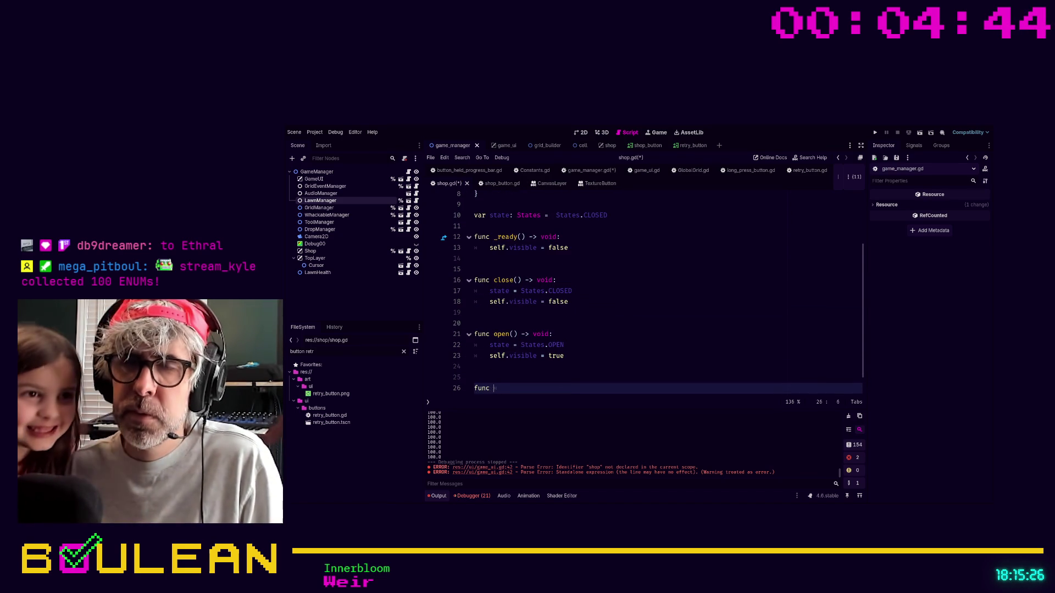
text(start_new)
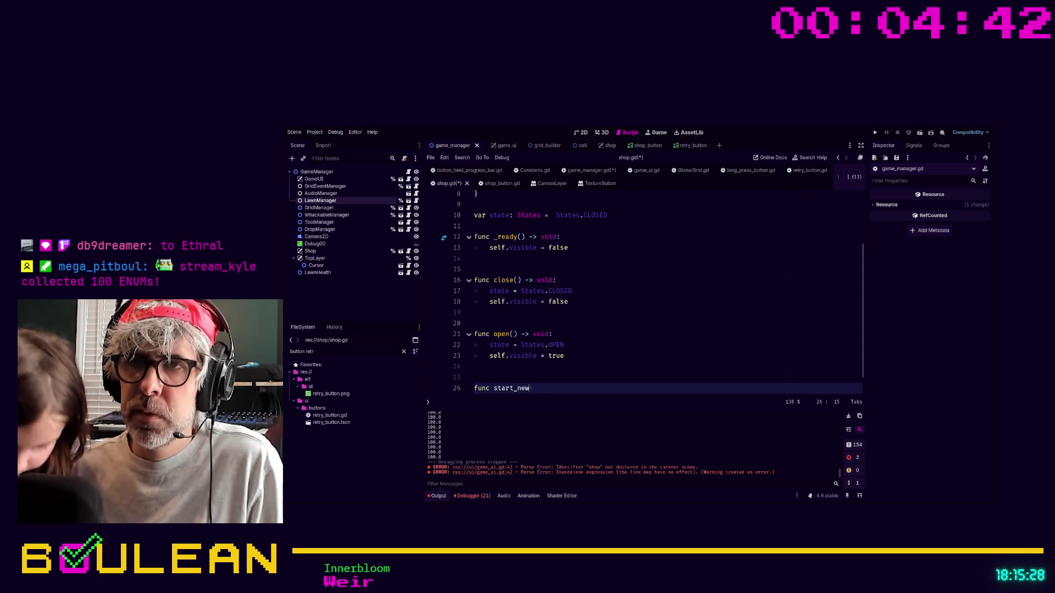
text(_round() -> void:)
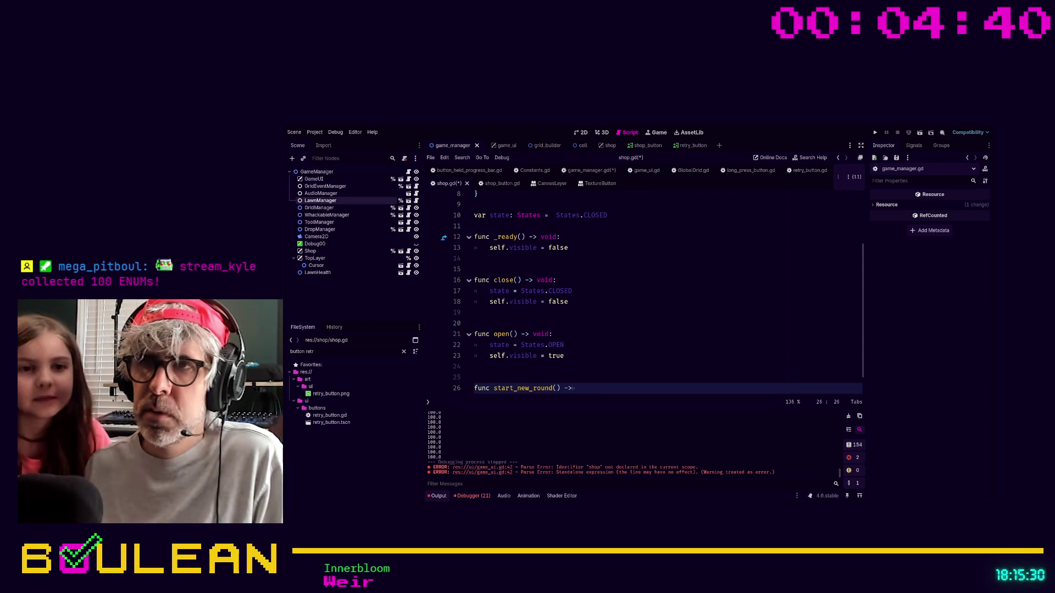
key(Return)
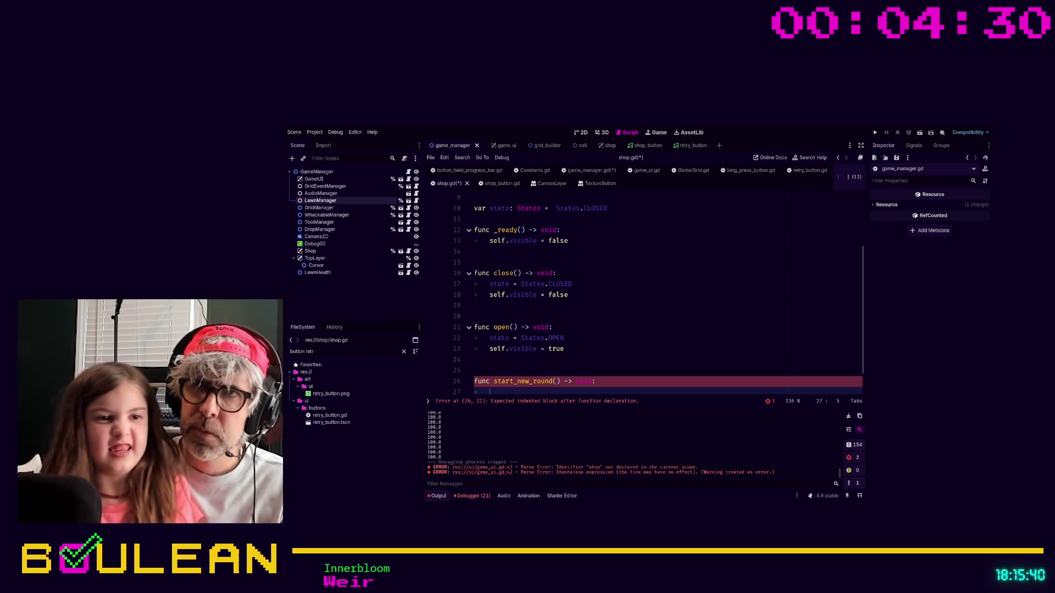
text(state )
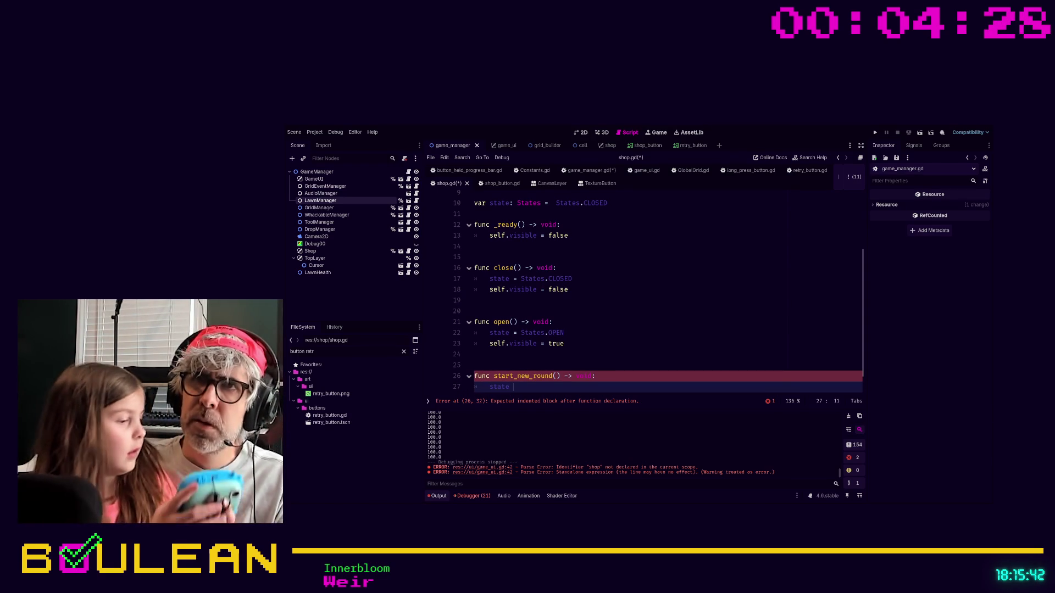
text(= States.CL)
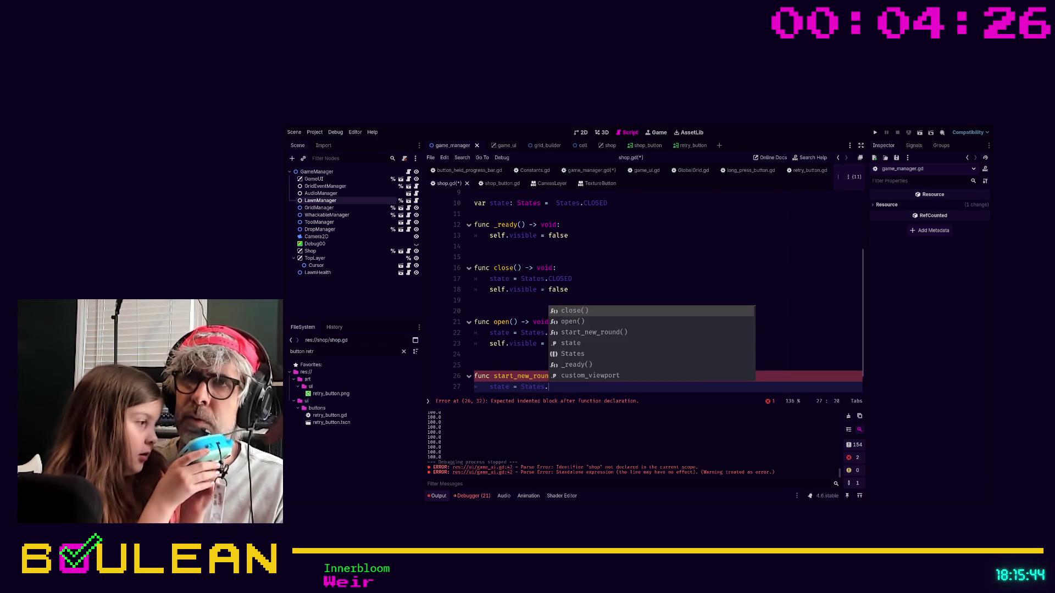
key(Return)
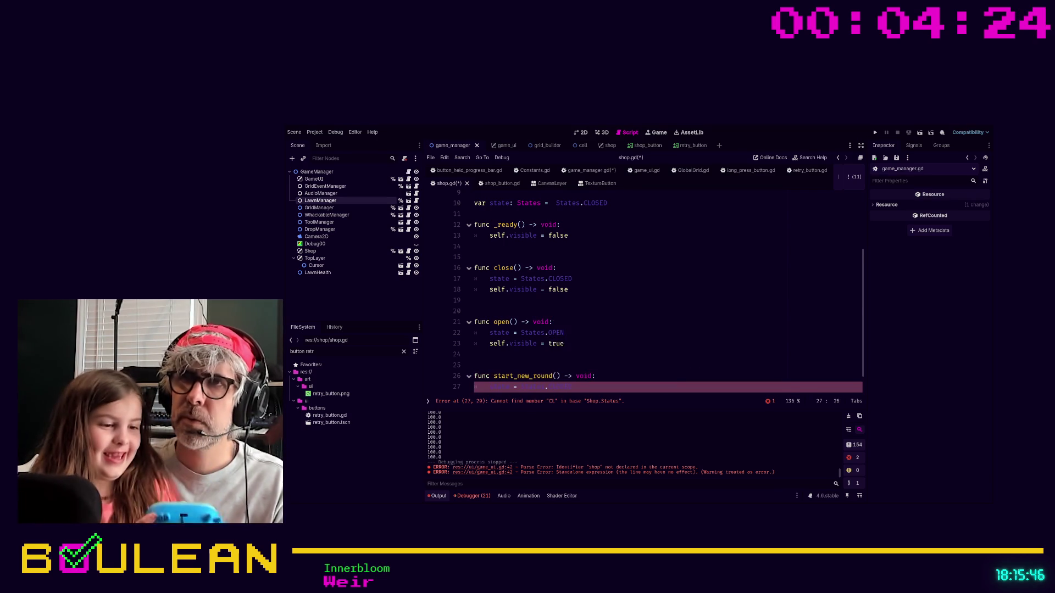
key(Return)
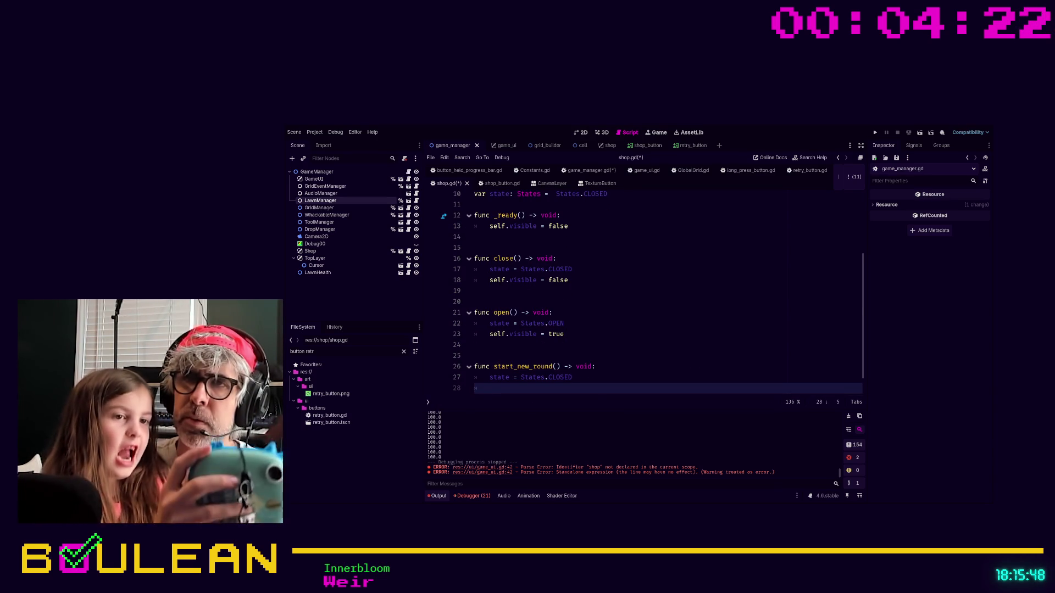
key(Up)
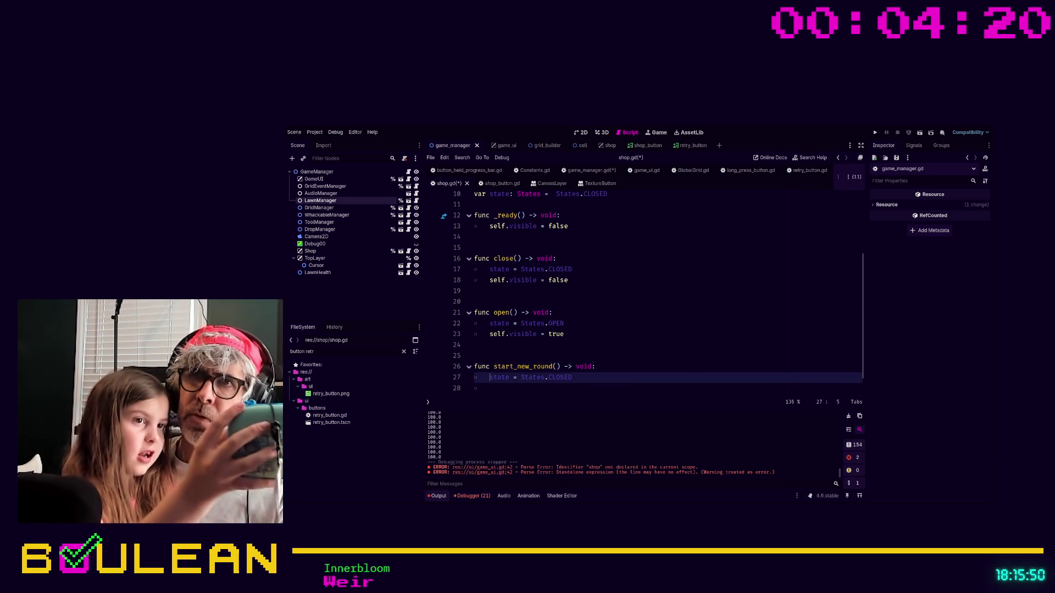
key(shift+End)
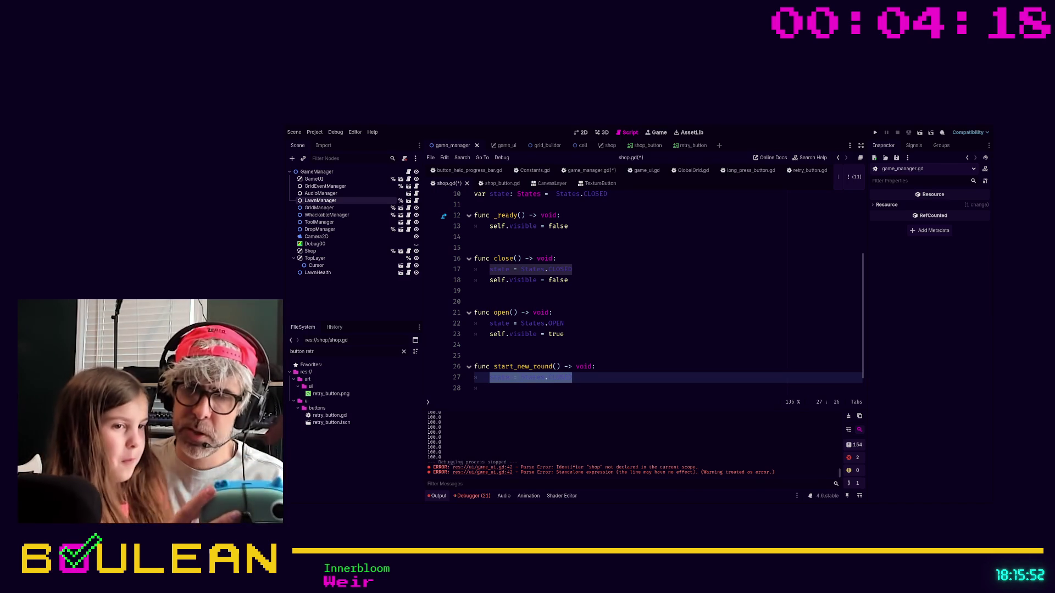
text(cls)
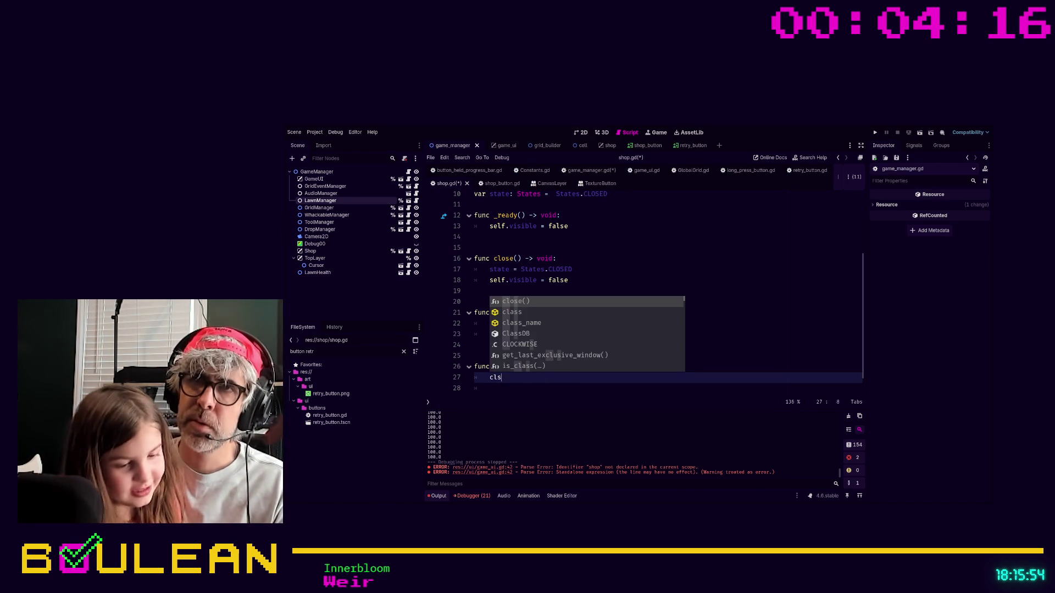
key(Return)
key(ctrl+s)
text(train up a)
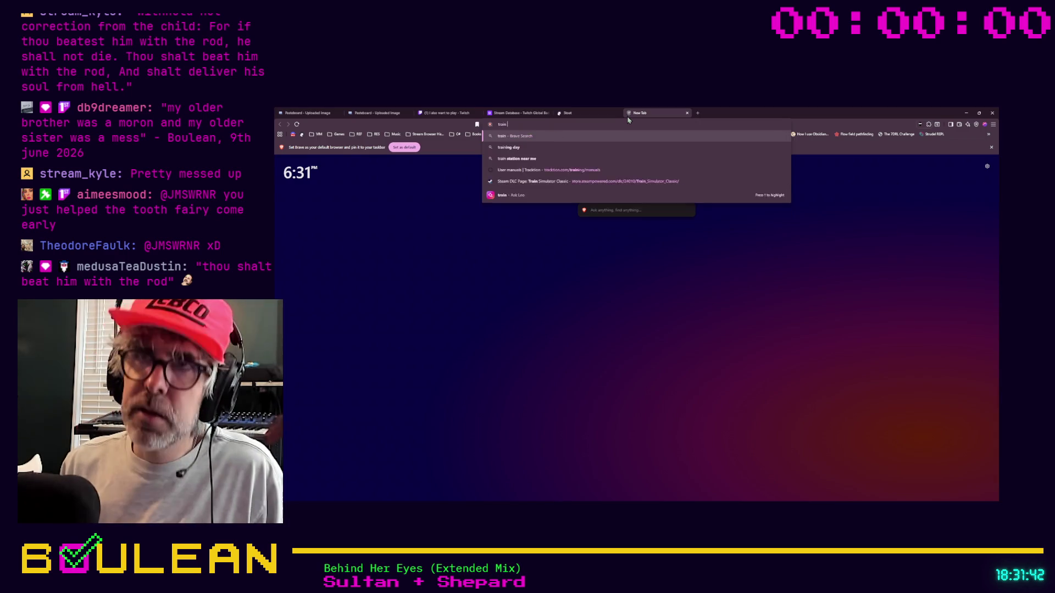
Step: Search for 'train up a child in the way he should go' and open Bible Hub's Proverbs 22:6 result
text(child in the)
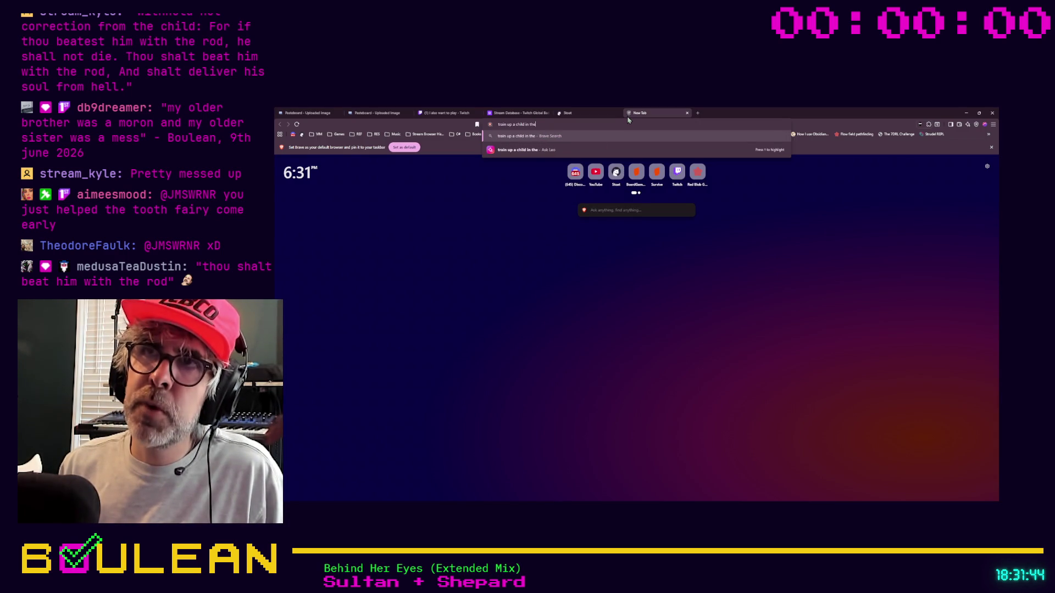
text( way he should go an)
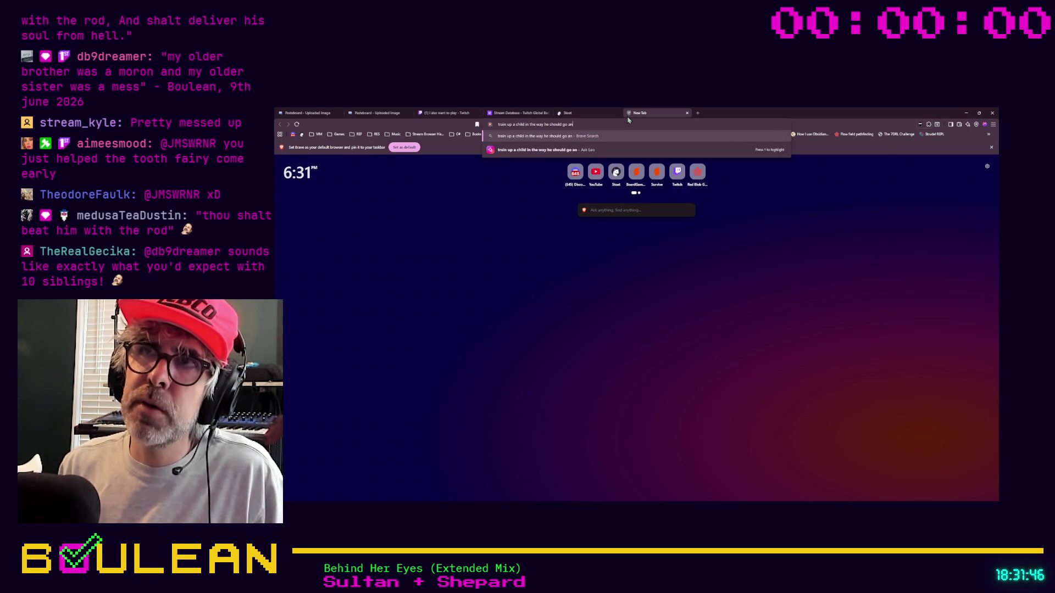
text(d when he is )
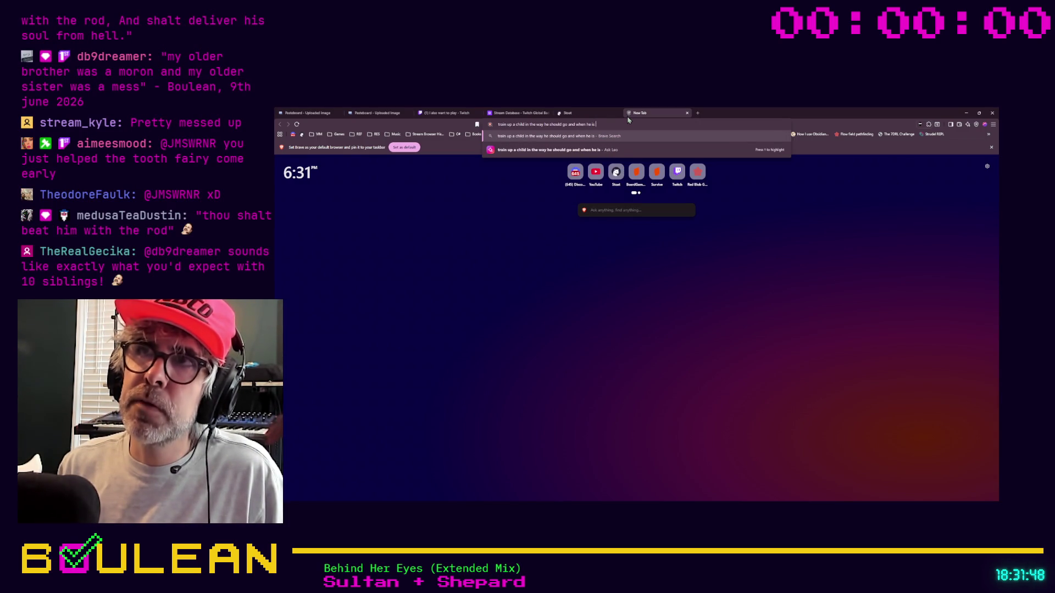
text(older her shall )
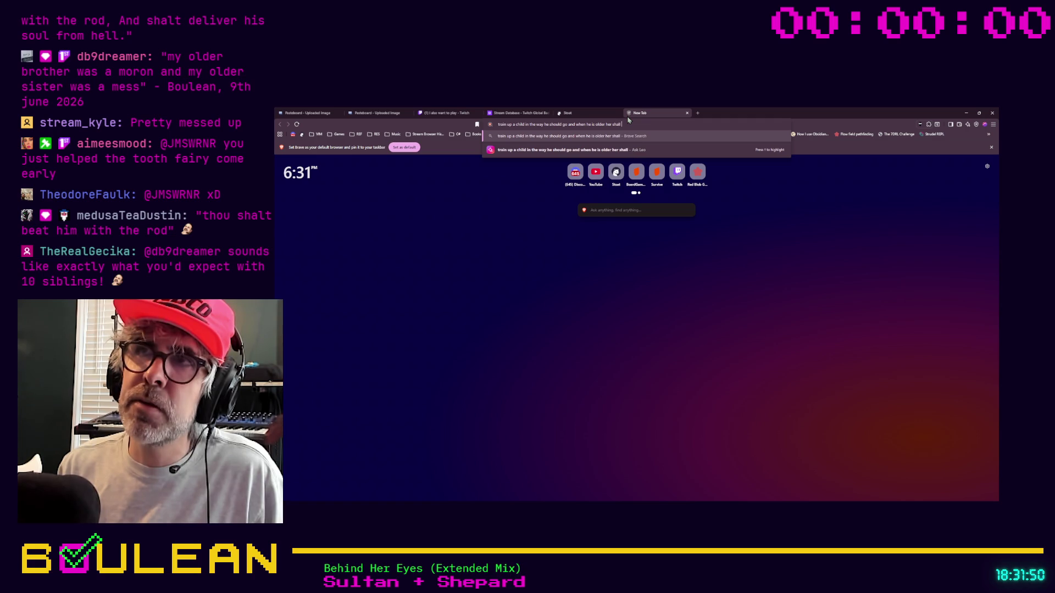
text(not depart from)
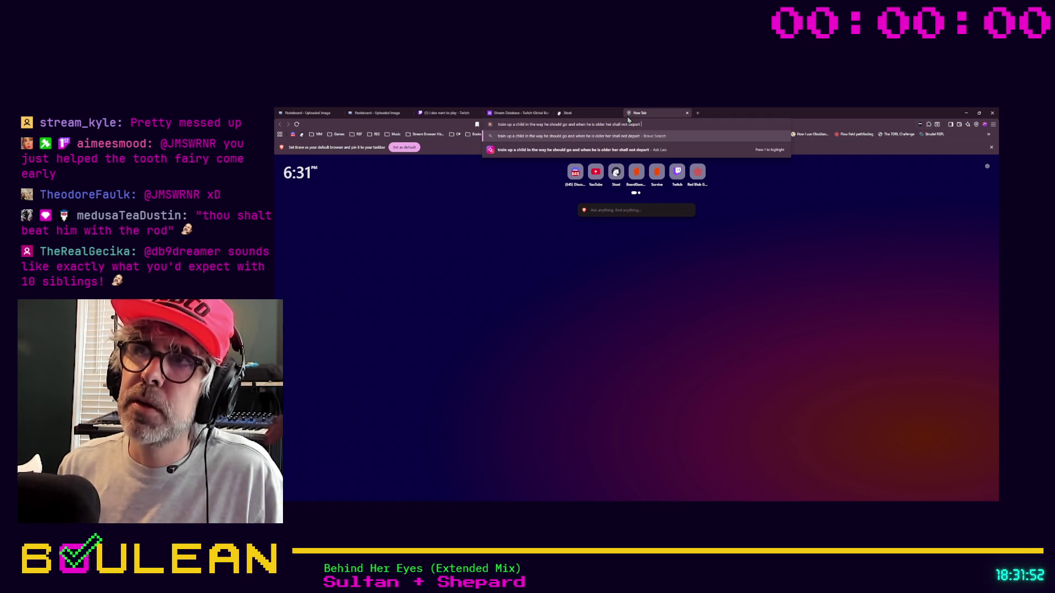
key(Return)
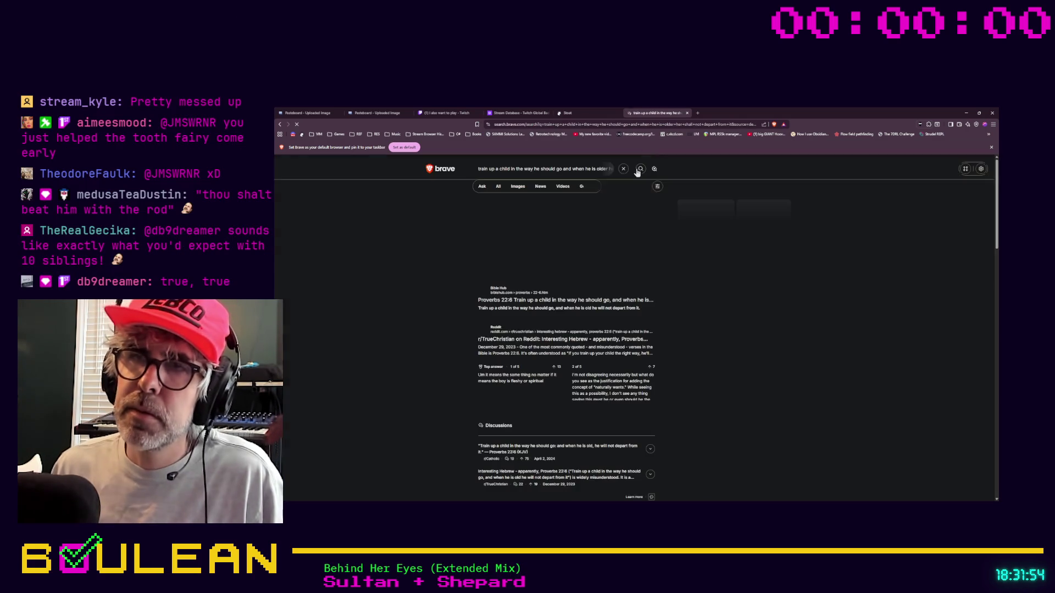
click(534, 302)
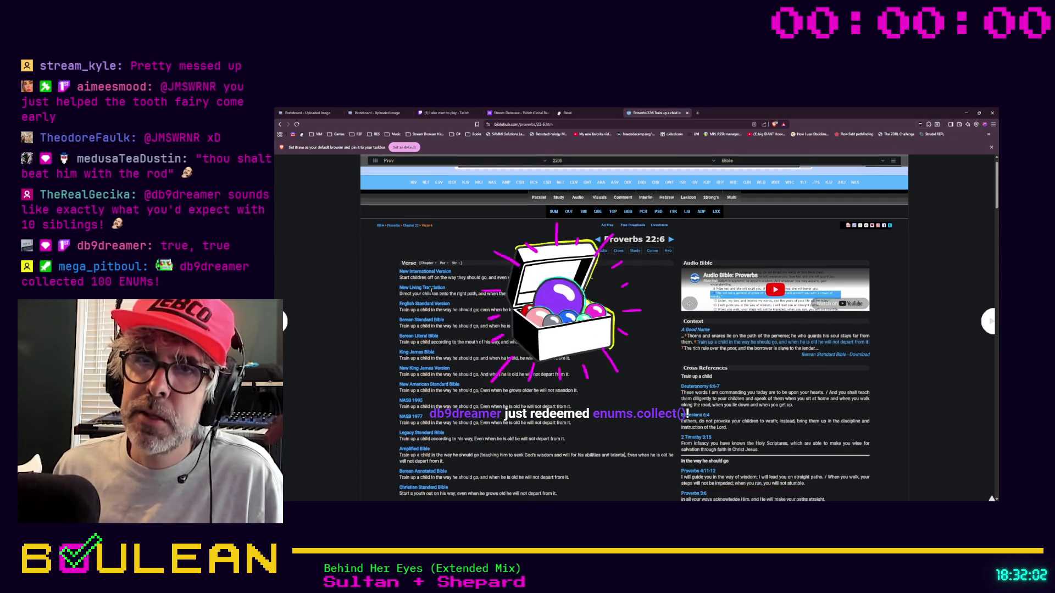
Step: Scroll the Proverbs 22:6 translations and highlight the King James Version verse, then deselect it
scroll(433, 294, down, 1)
scroll(440, 308, down, 3)
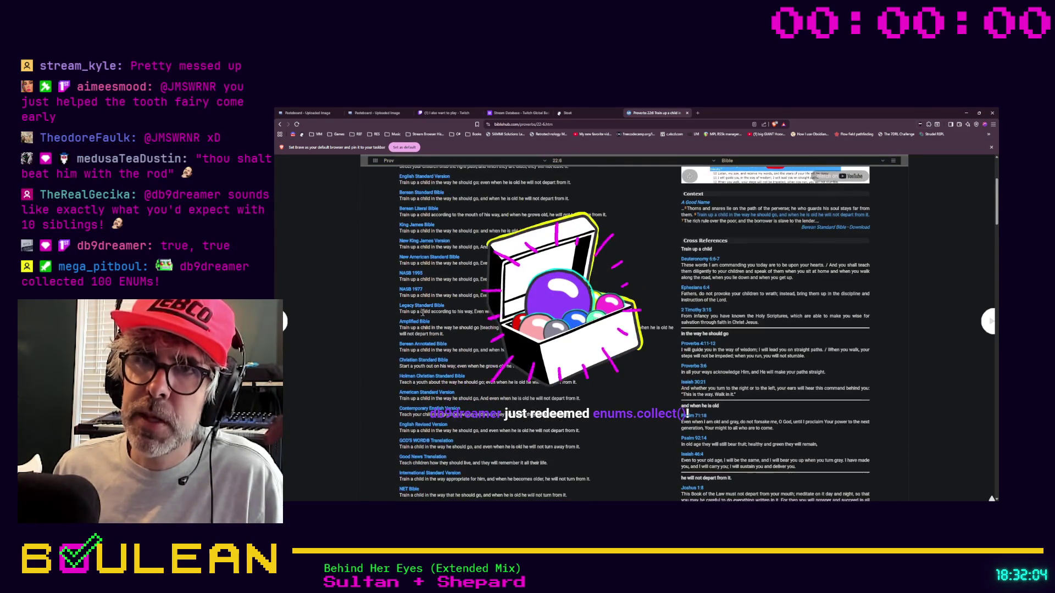
scroll(436, 277, up, 1)
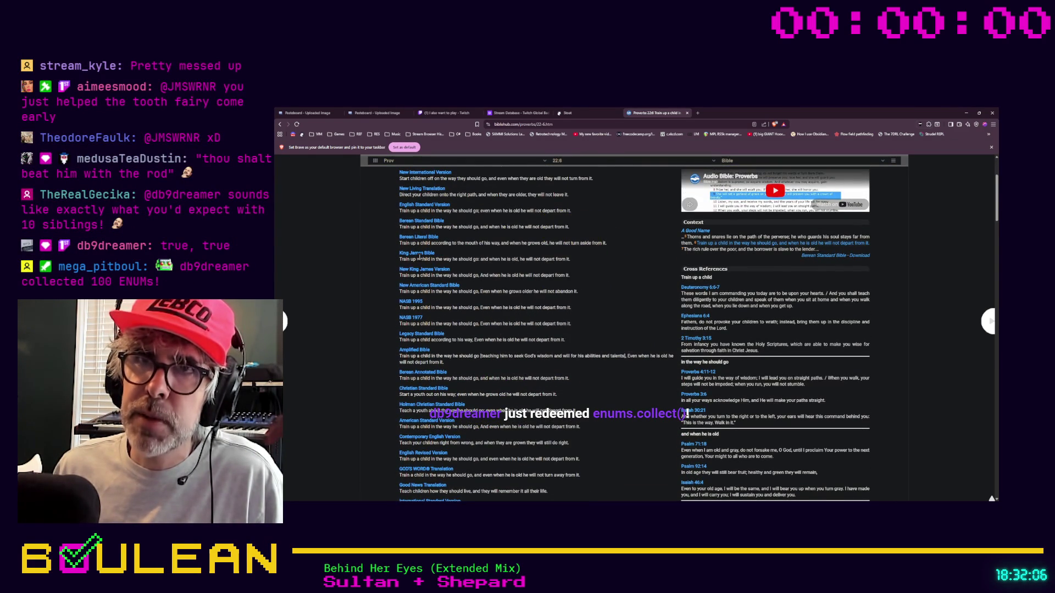
scroll(445, 275, up, 1)
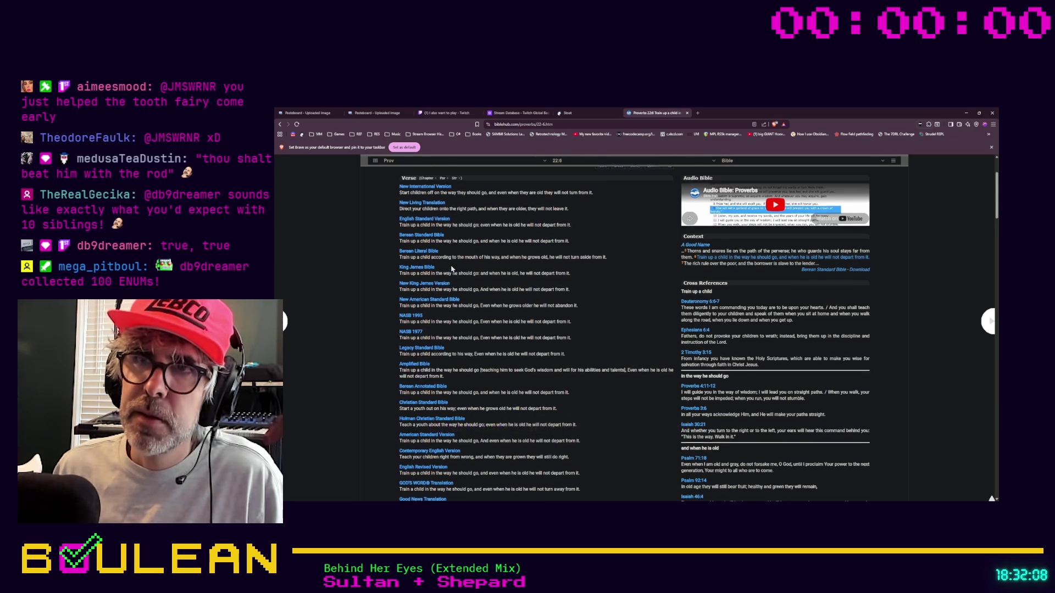
scroll(470, 297, up, 2)
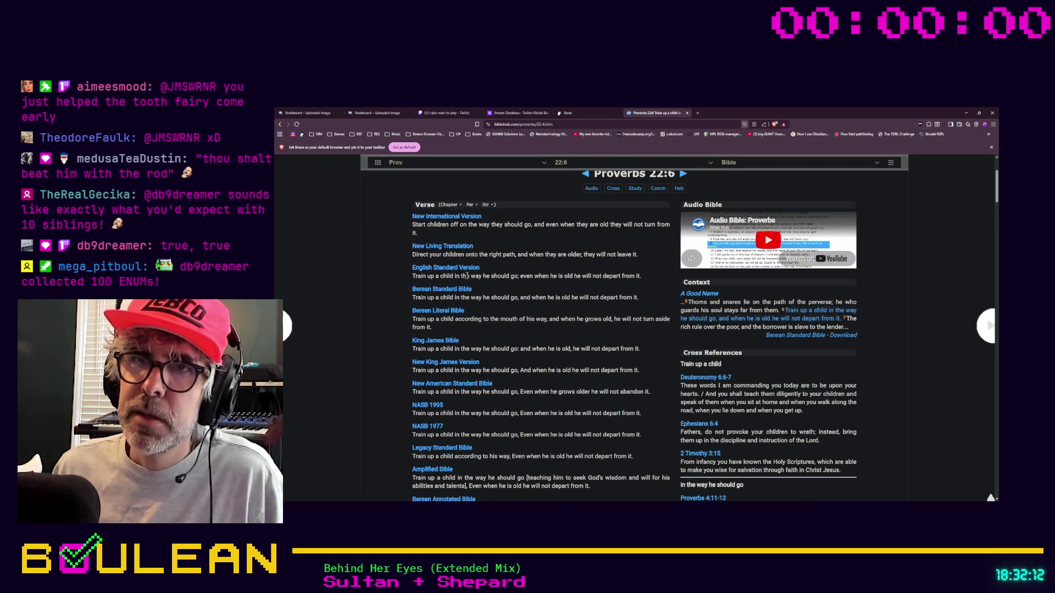
drag(413, 350, 643, 350)
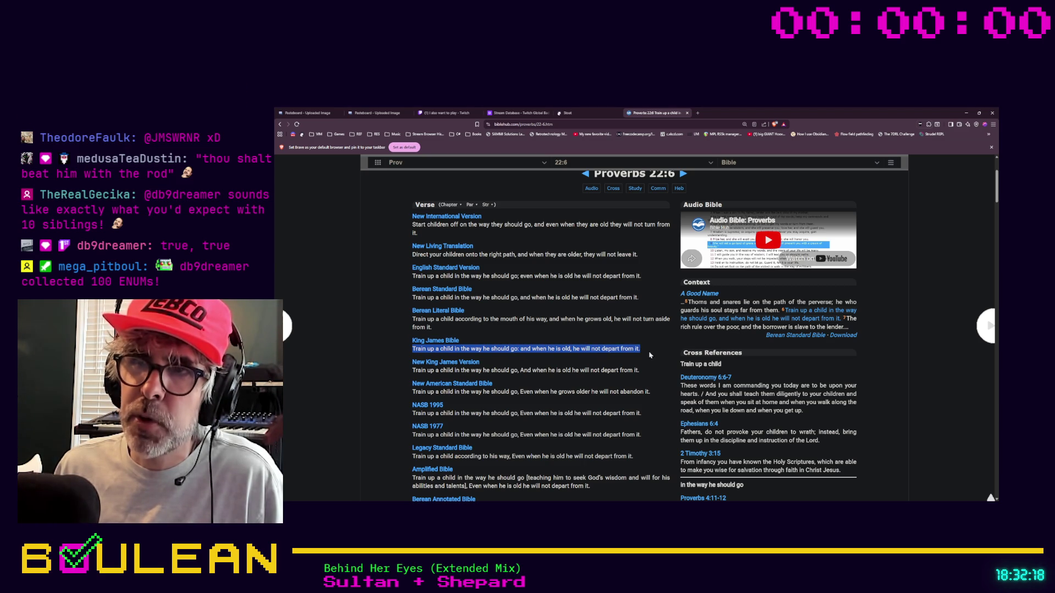
click(648, 350)
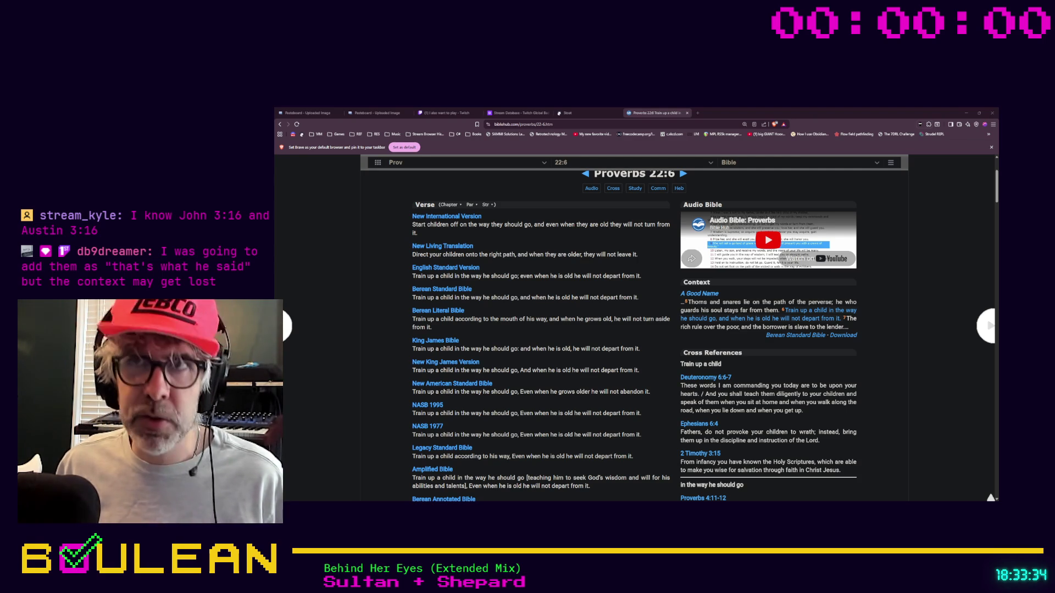
Step: Search 'the apostle robert duvall' in a new tab and open the IMDb page for The Apostle (1997)
key(ctrl+t)
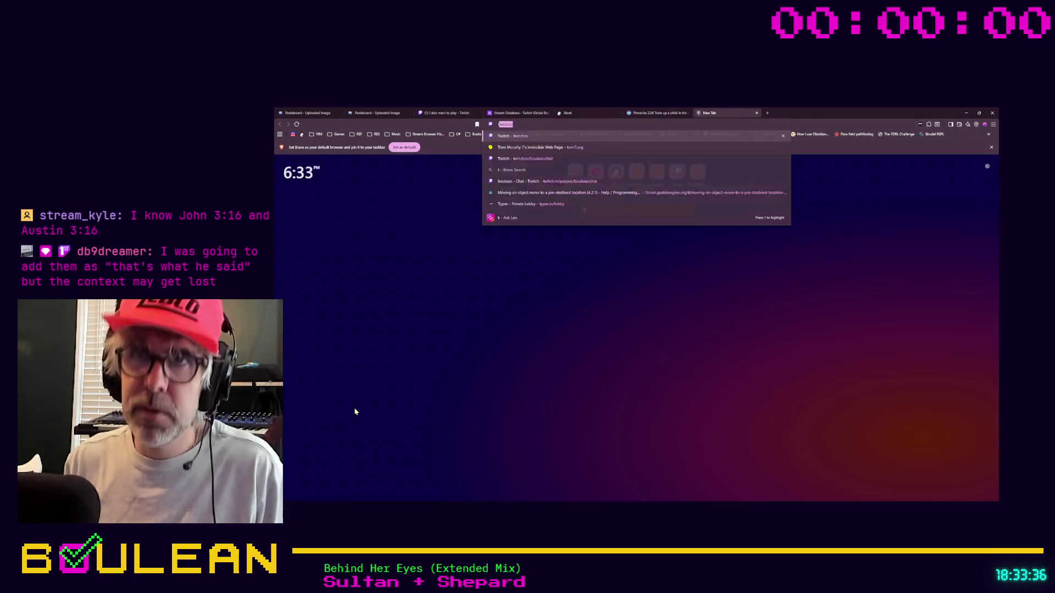
text(the apostle)
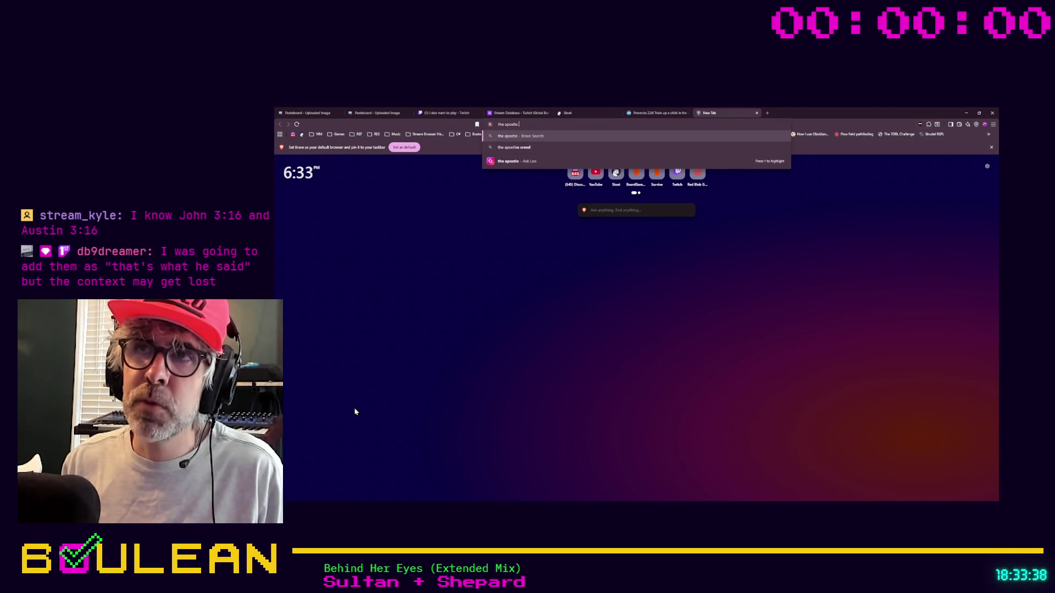
text( robert duvall)
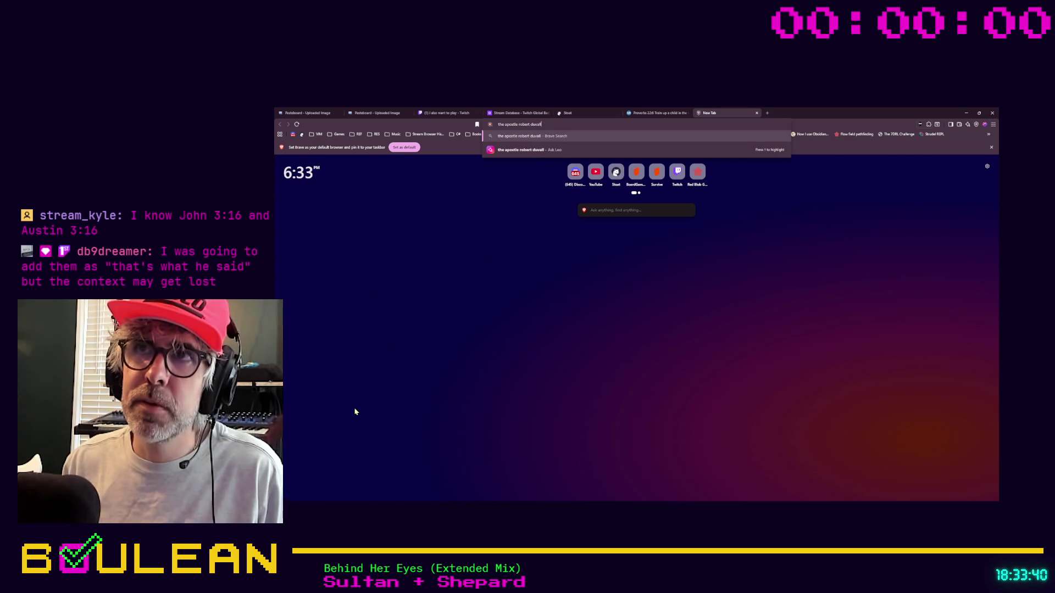
key(Return)
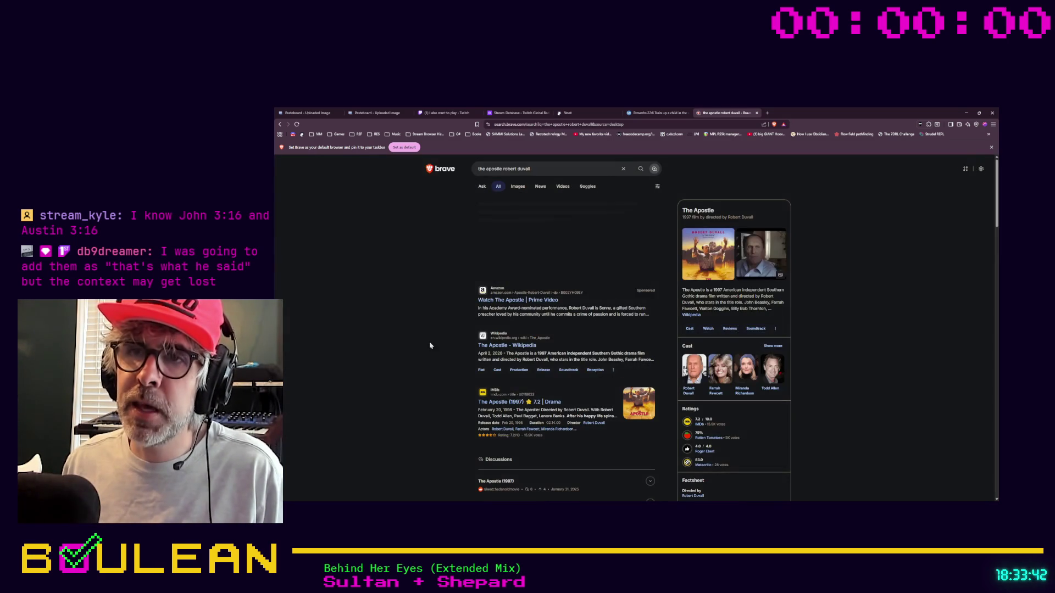
click(491, 407)
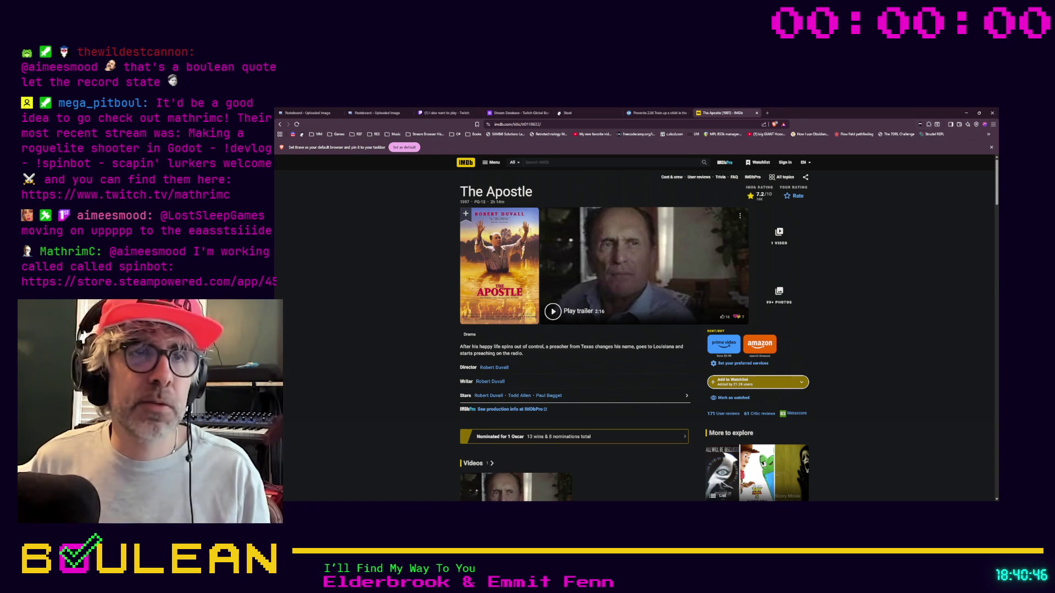
Step: Load the pasted Spinbot Steam store URL in a fresh tab
key(ctrl+t)
text(https://store.steampowered.com/app/4501650/Spinbot/)
key(Return)
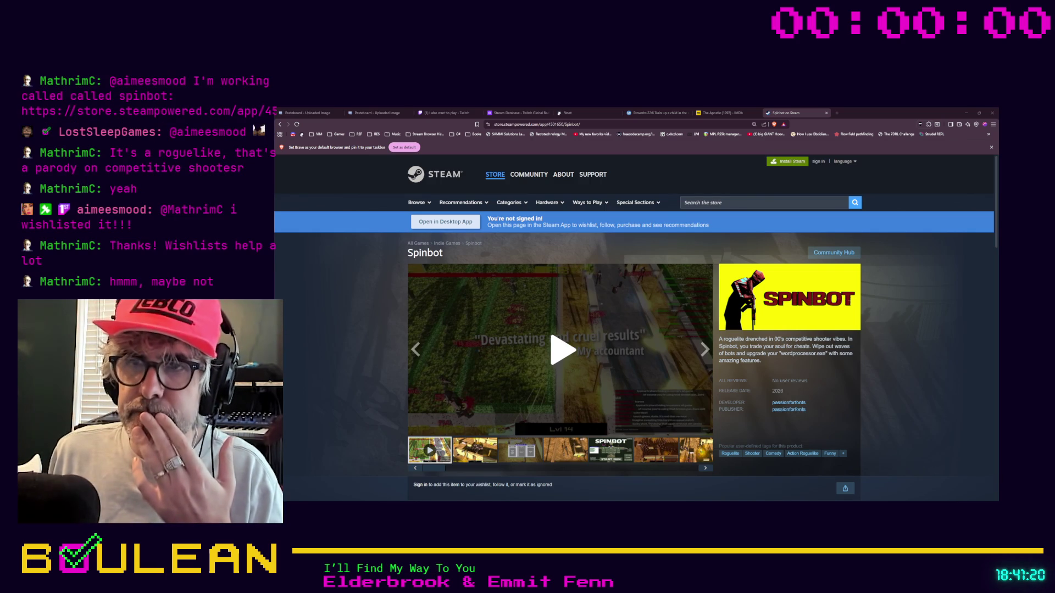
key(ctrl+l)
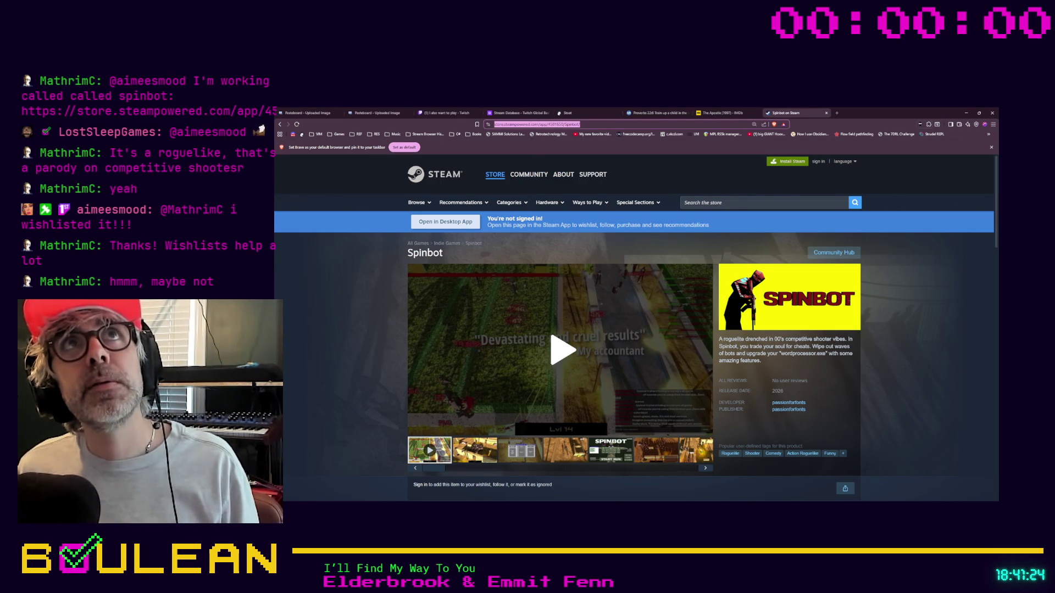
key(alt+Tab)
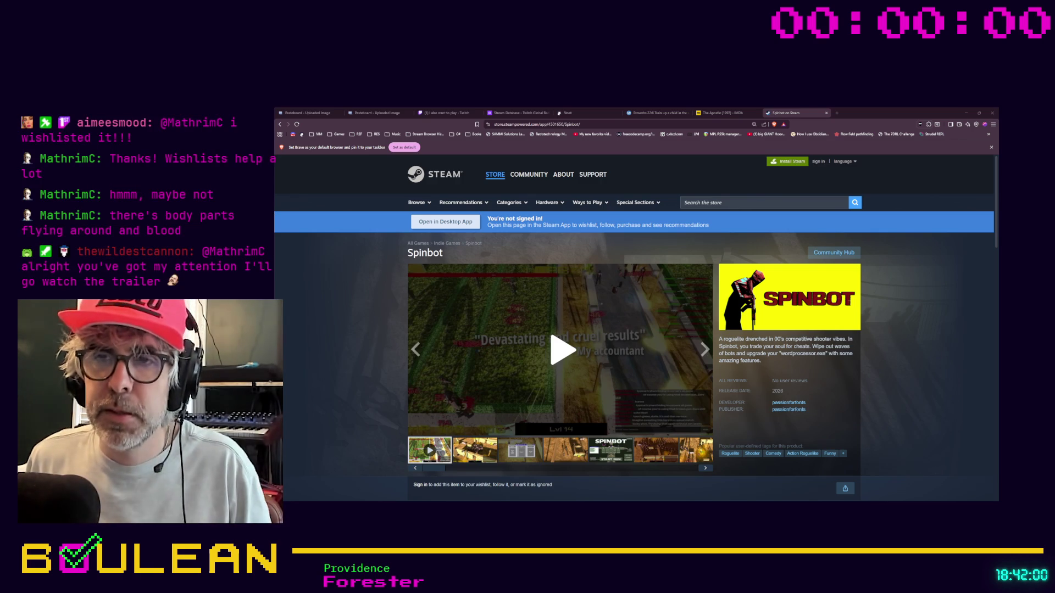
Step: Enlarge the Spinbot screenshots, cycle through them and the gameplay trailer, then close the viewer
click(705, 350)
click(517, 357)
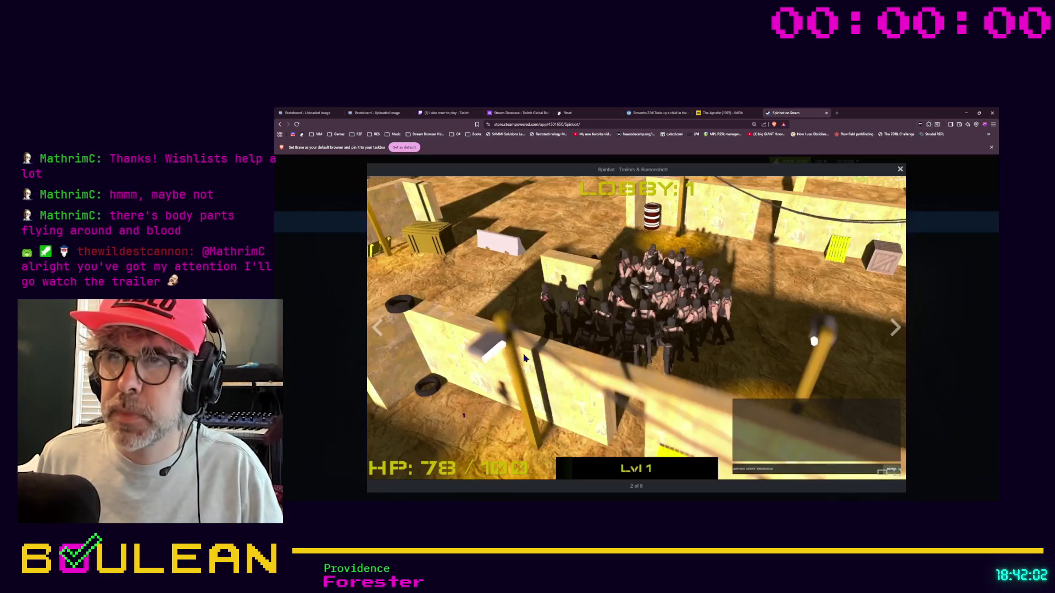
click(895, 330)
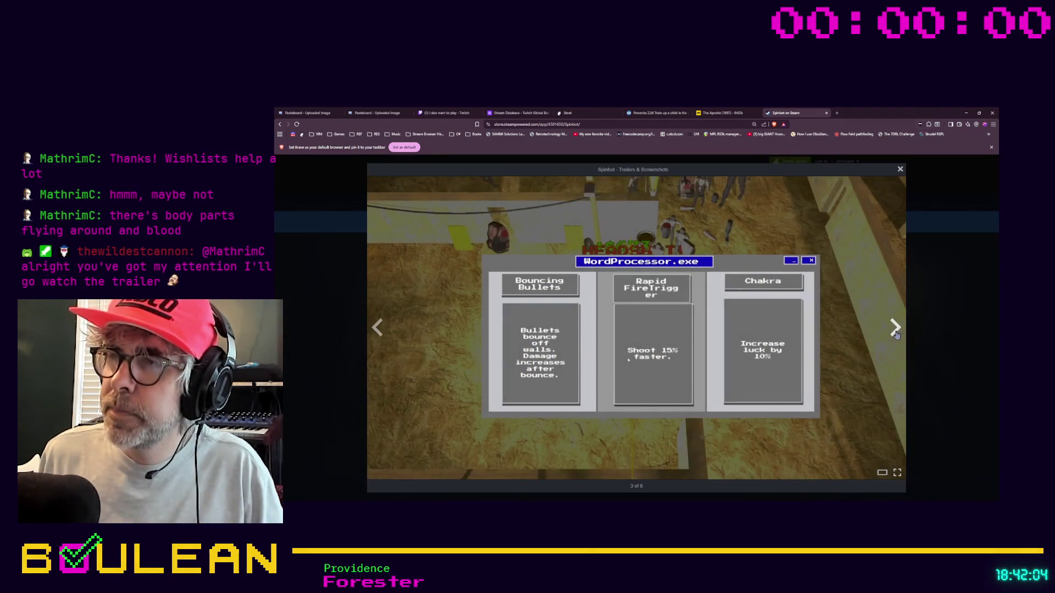
click(895, 333)
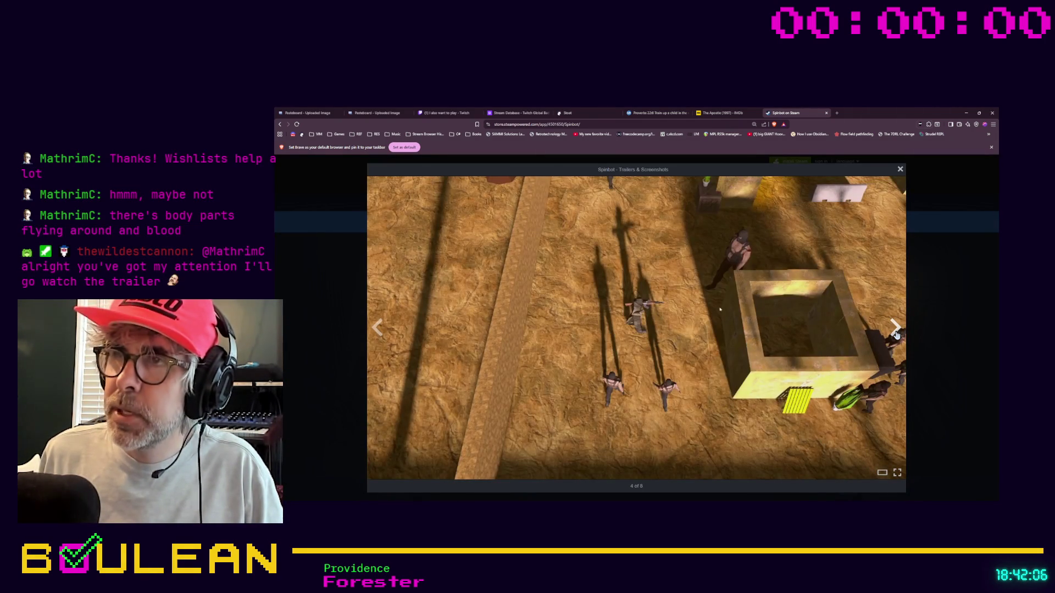
click(895, 329)
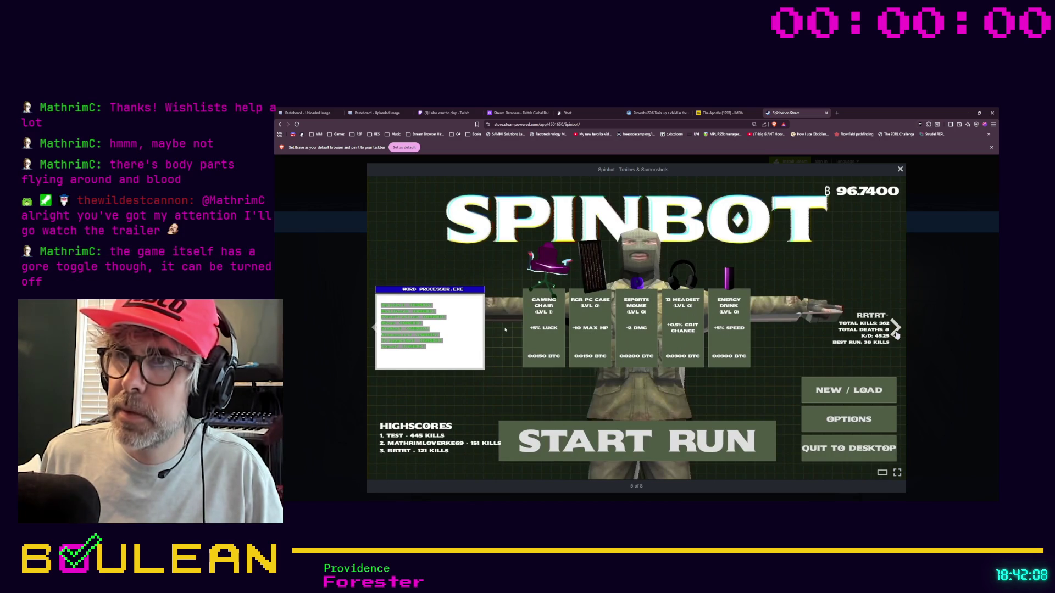
click(896, 330)
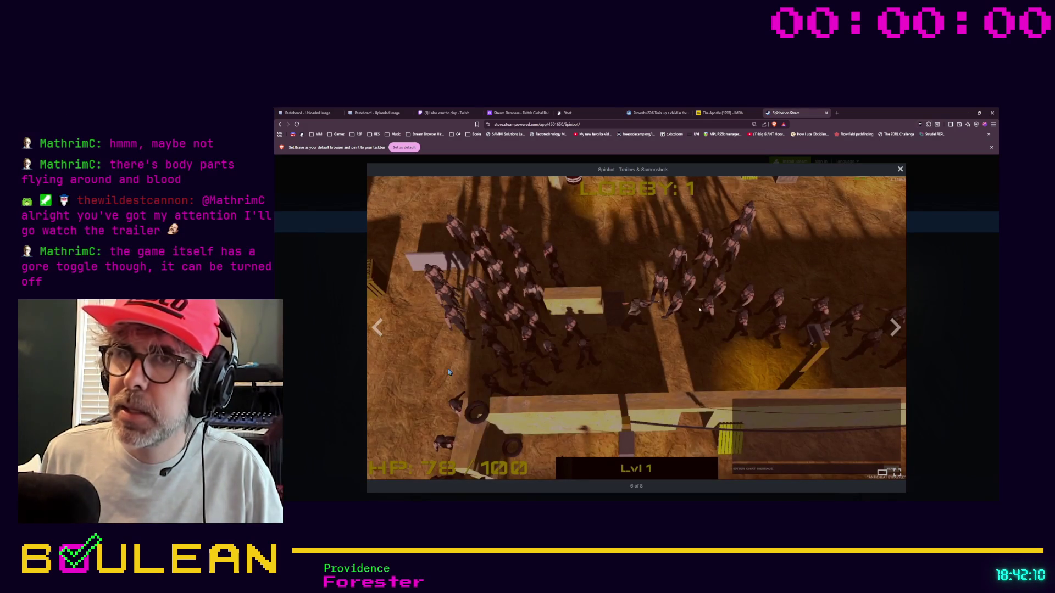
click(376, 328)
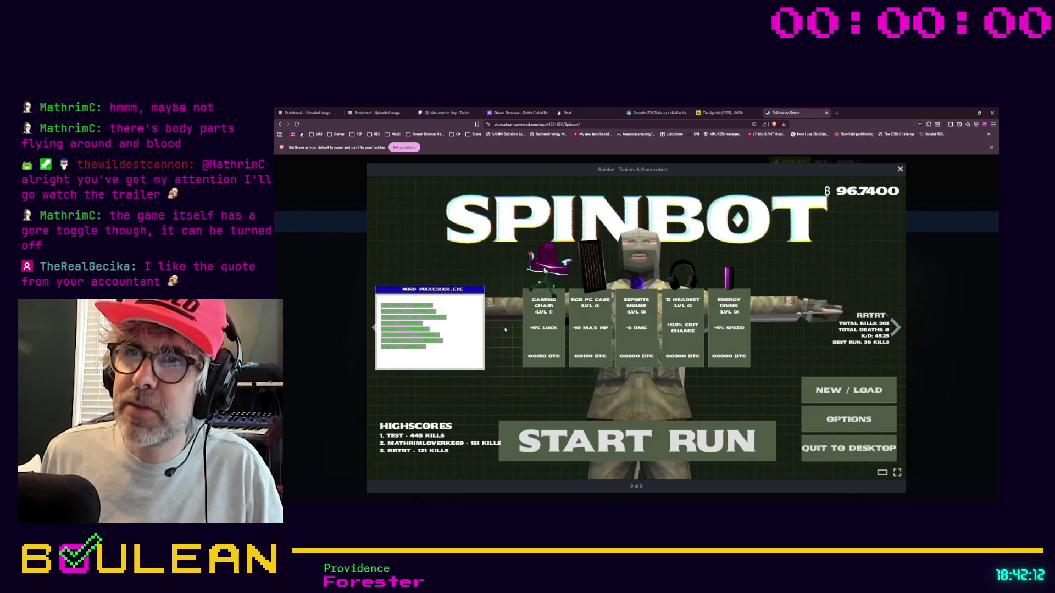
click(895, 333)
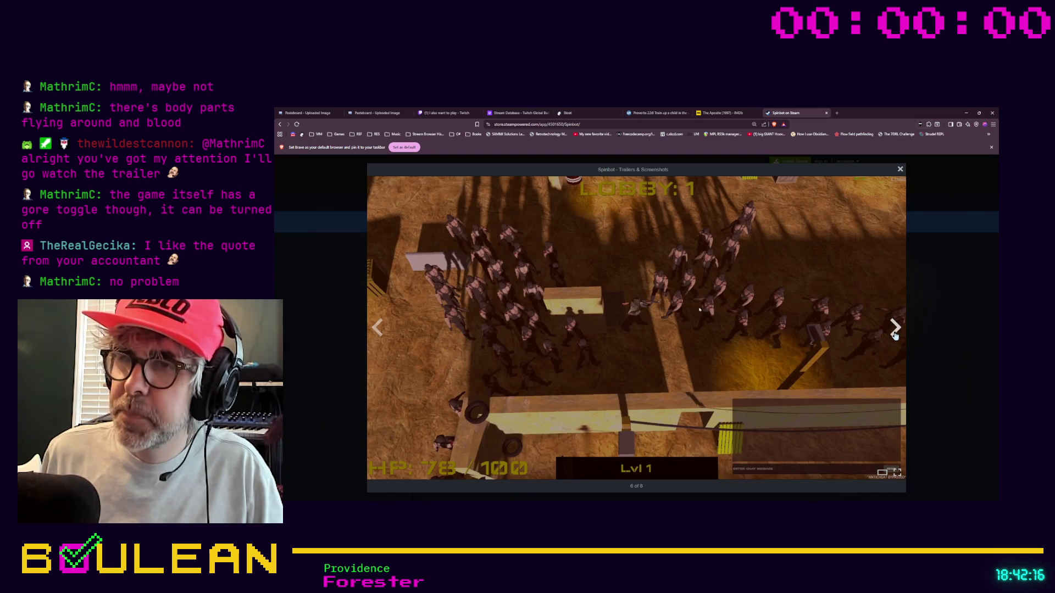
click(894, 330)
click(895, 329)
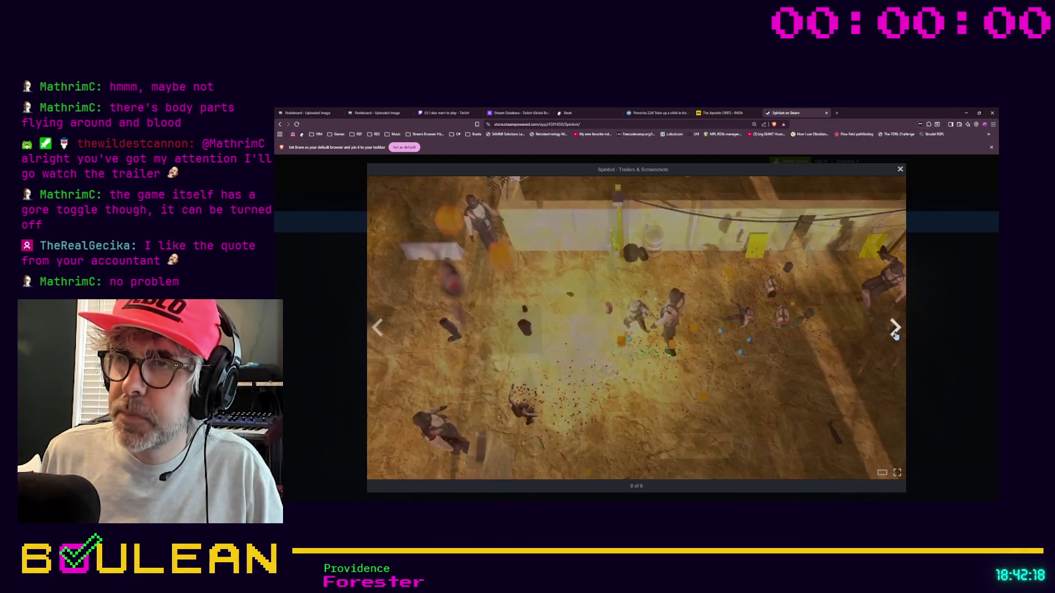
click(895, 330)
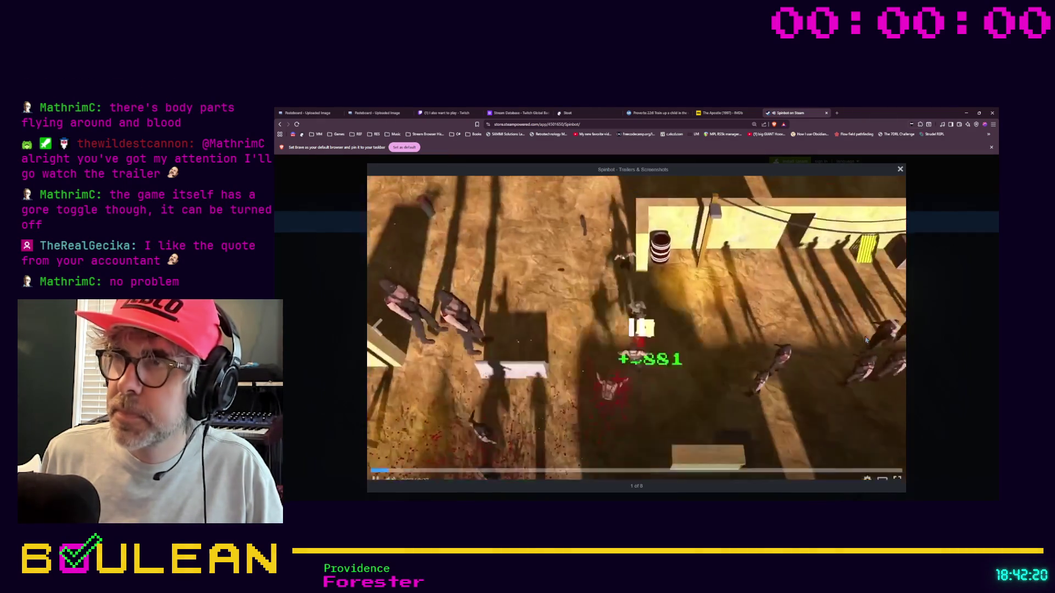
click(895, 330)
click(895, 329)
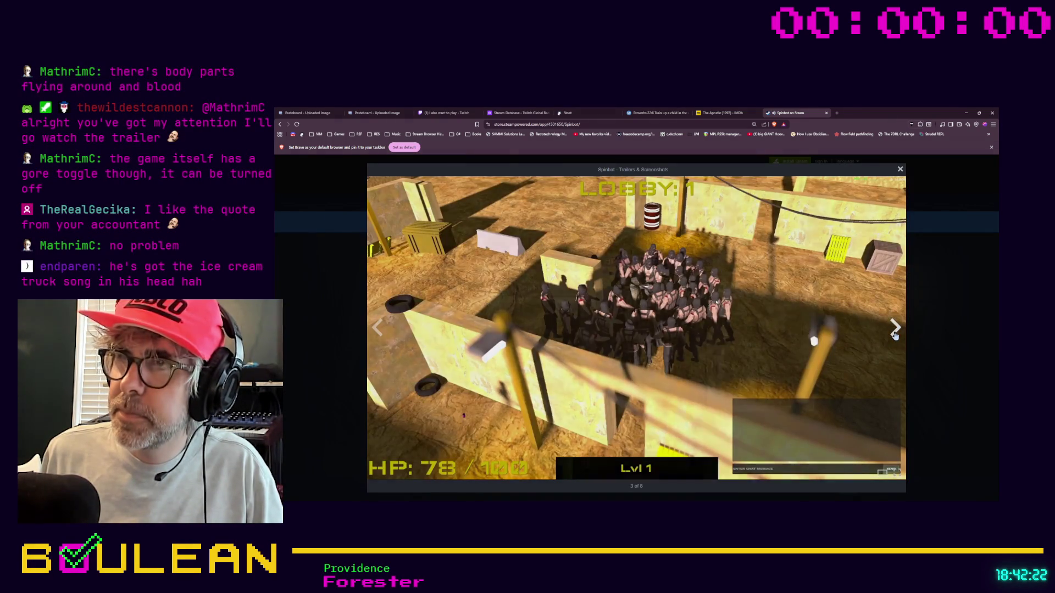
click(900, 169)
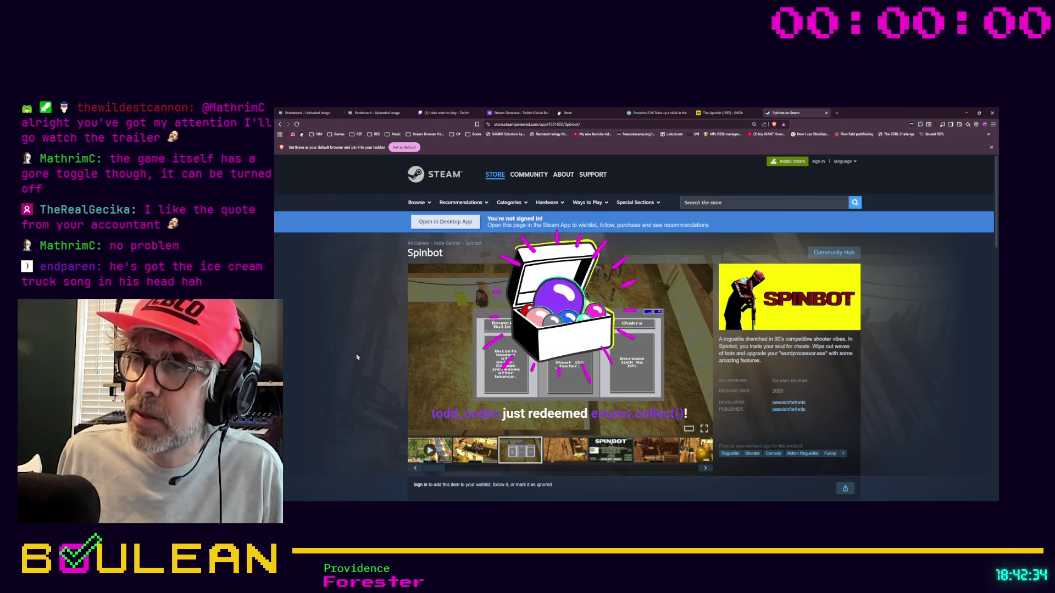
Step: Scroll the Spinbot page down to System Requirements and back up, then minimize the browser
scroll(356, 357, down, 1)
scroll(356, 357, down, 4)
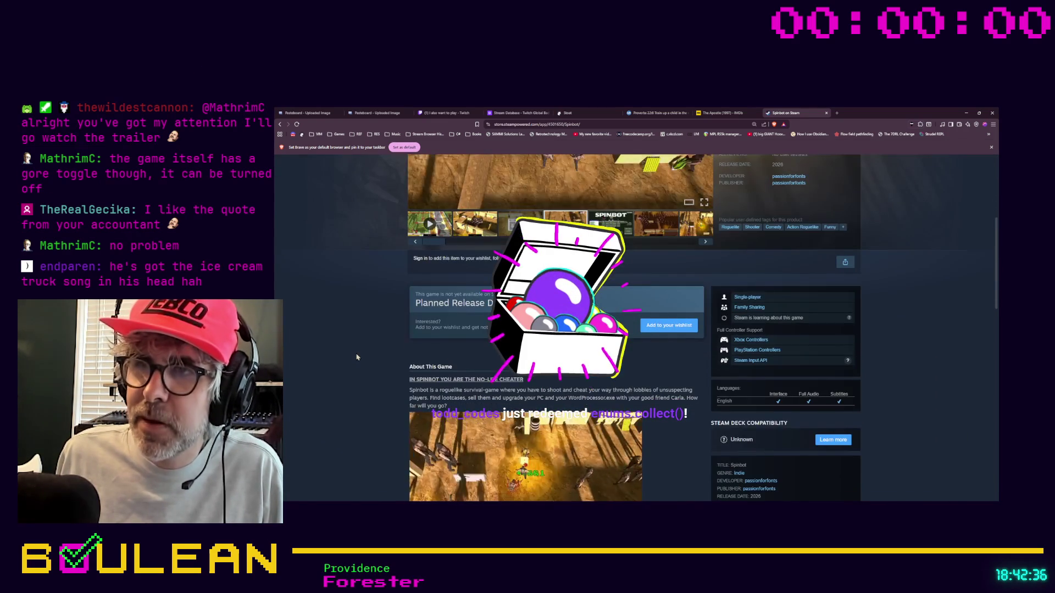
scroll(356, 358, up, 1)
scroll(356, 357, up, 2)
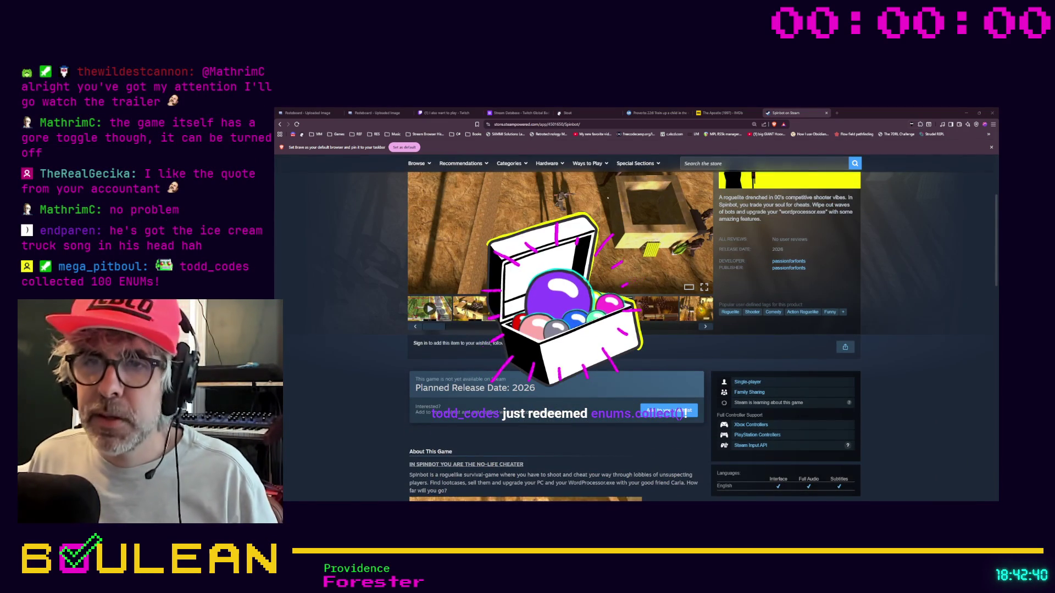
scroll(656, 334, down, 1)
scroll(628, 328, down, 2)
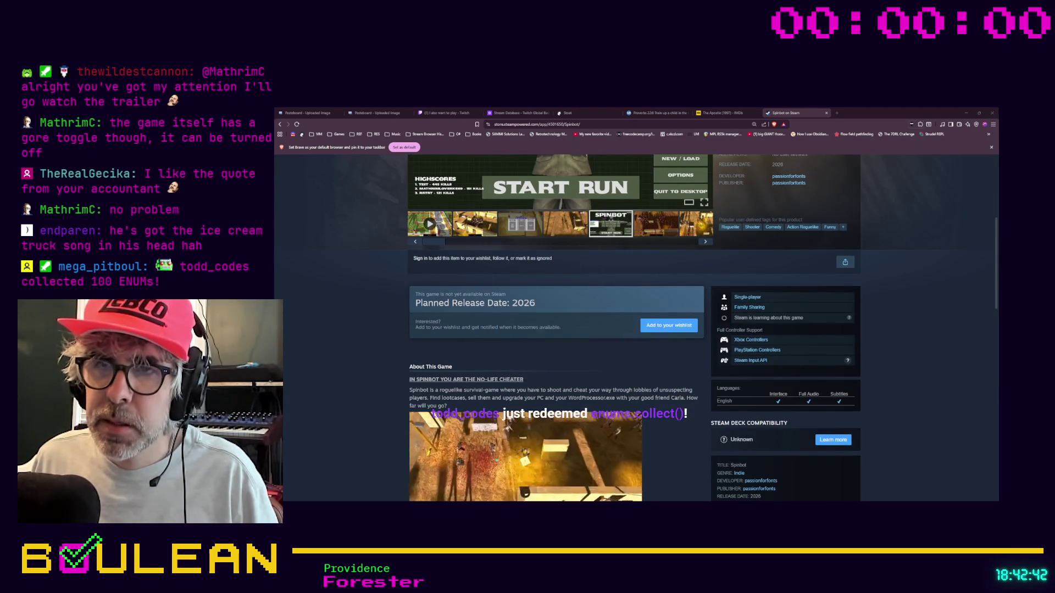
scroll(627, 328, down, 9)
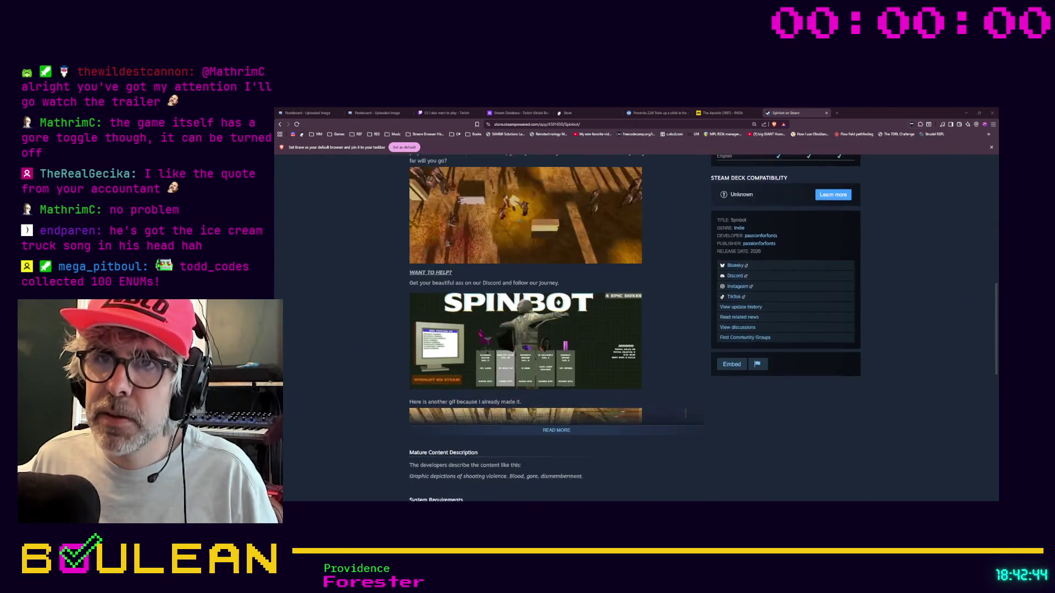
scroll(686, 401, down, 5)
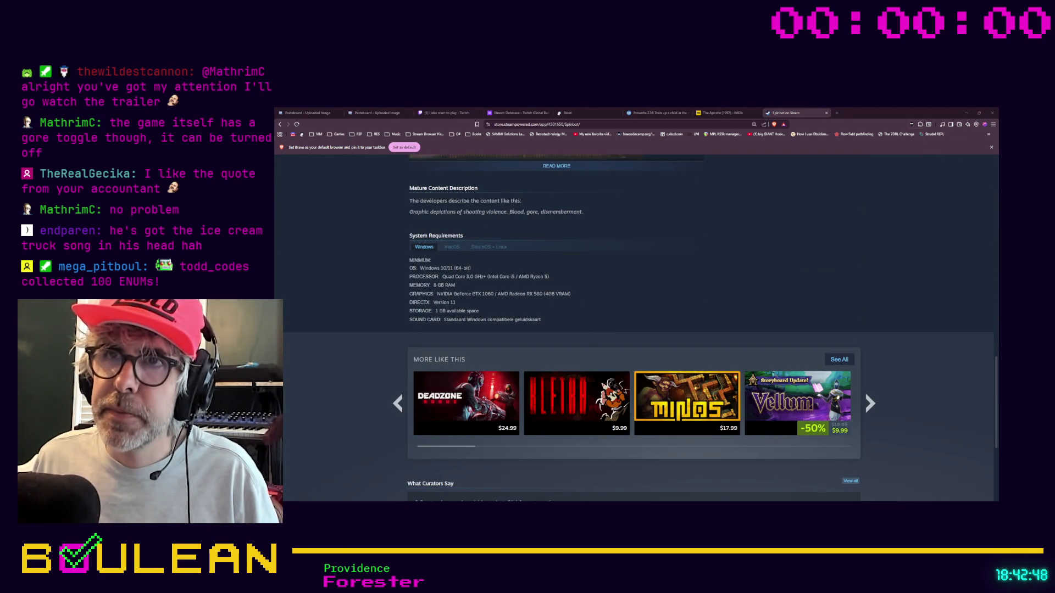
scroll(637, 330, down, 2)
scroll(637, 330, up, 10)
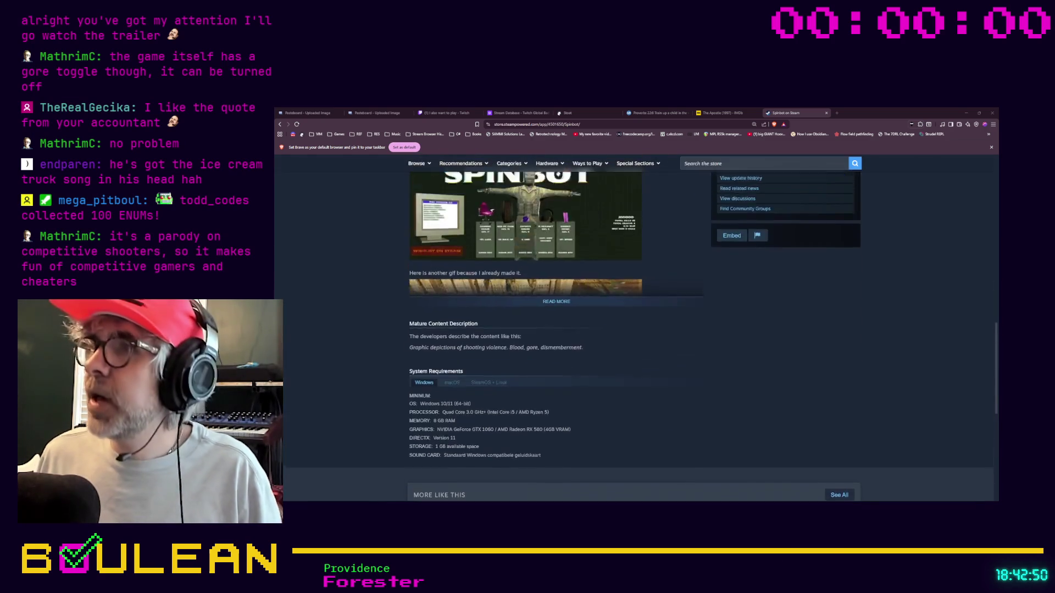
scroll(634, 330, up, 5)
scroll(634, 330, down, 1)
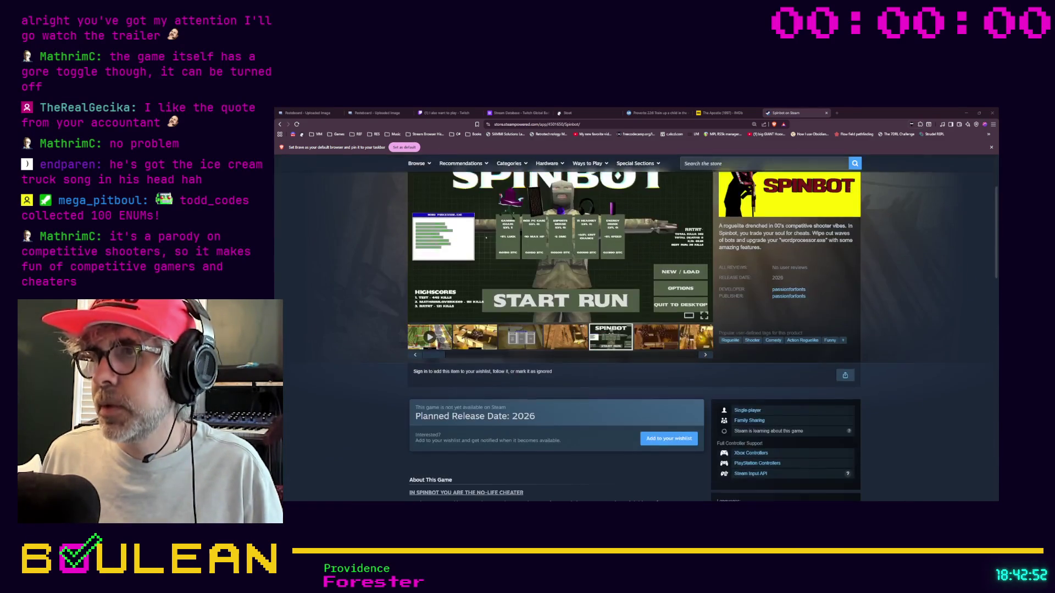
scroll(634, 329, up, 2)
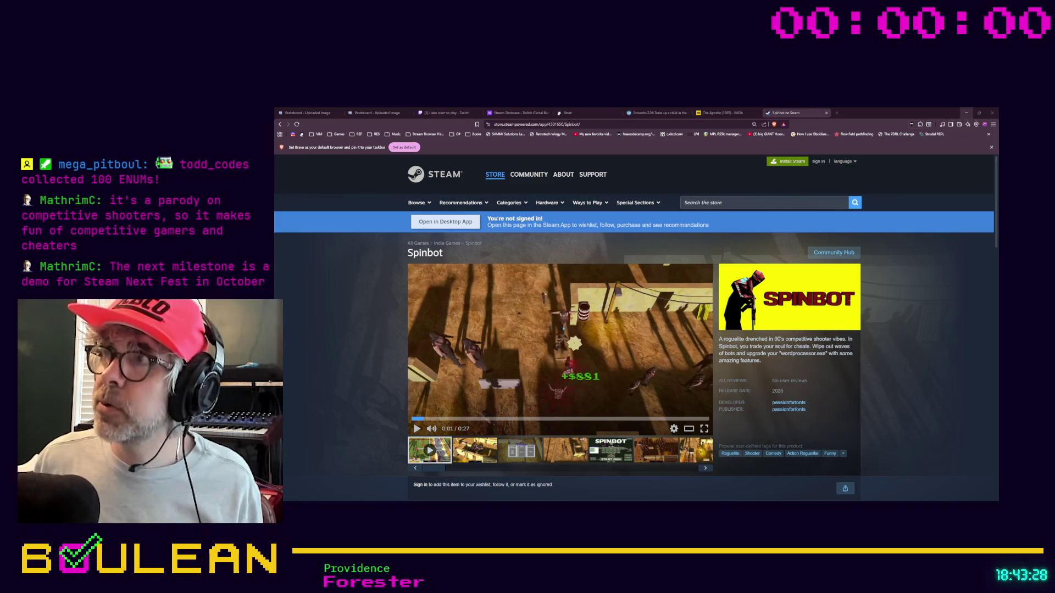
click(966, 112)
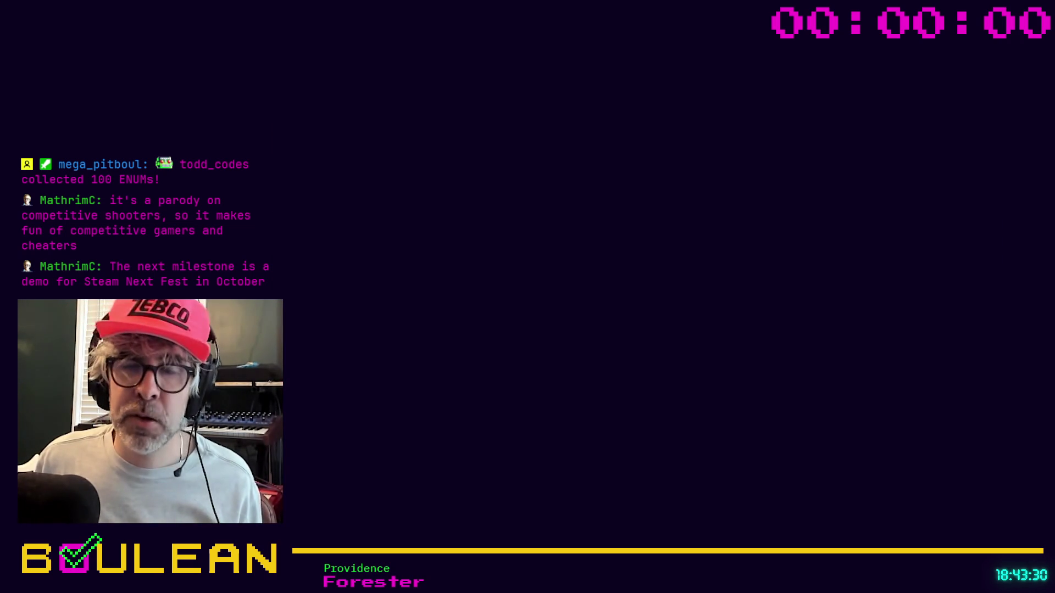
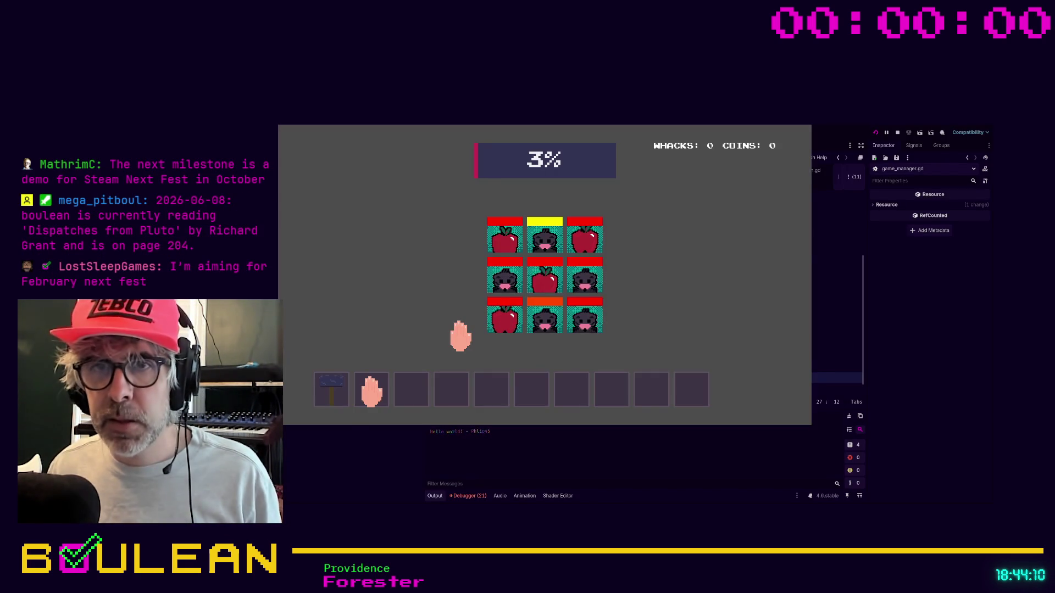
Step: Restart the lawn whack game and whack moles in the left column and top row
click(518, 292)
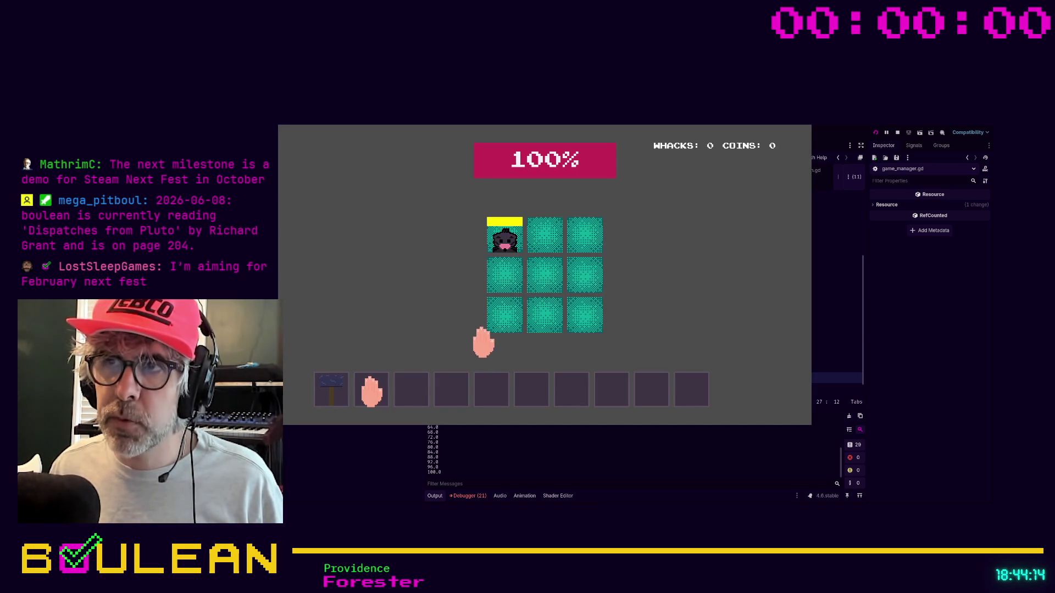
click(502, 238)
click(501, 276)
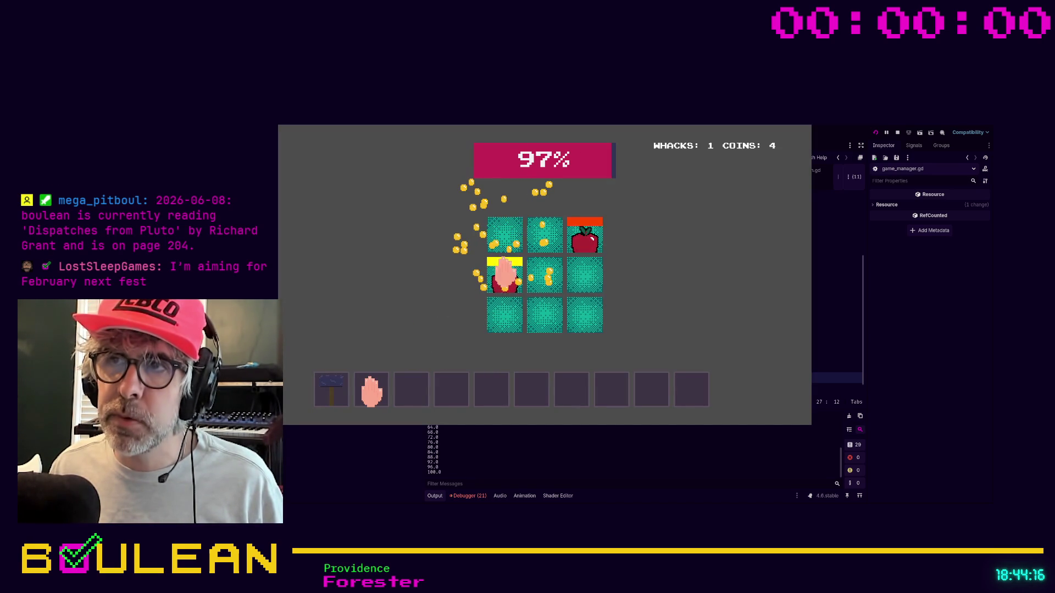
click(500, 324)
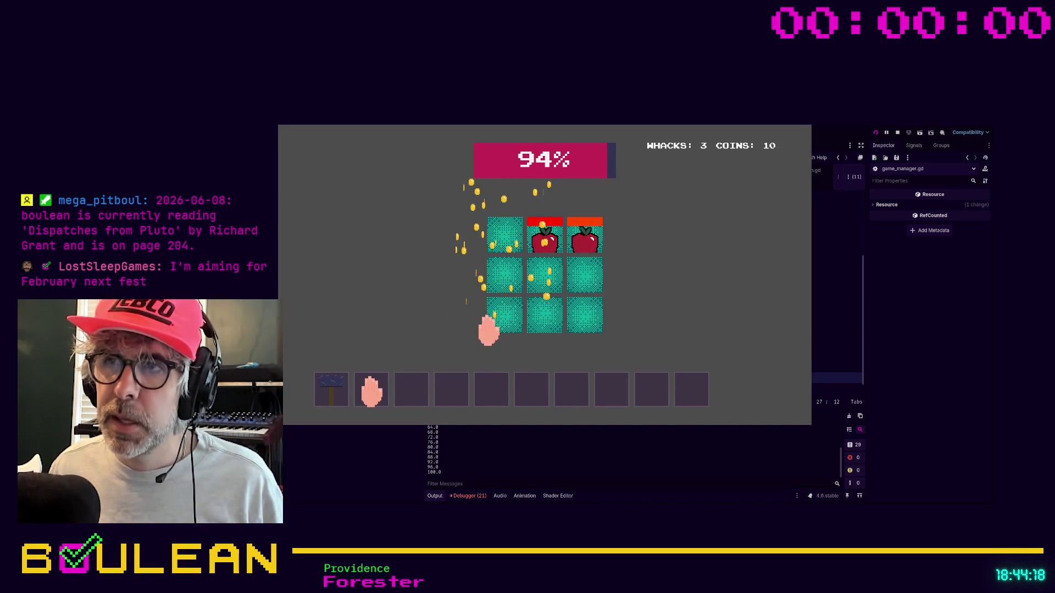
click(544, 236)
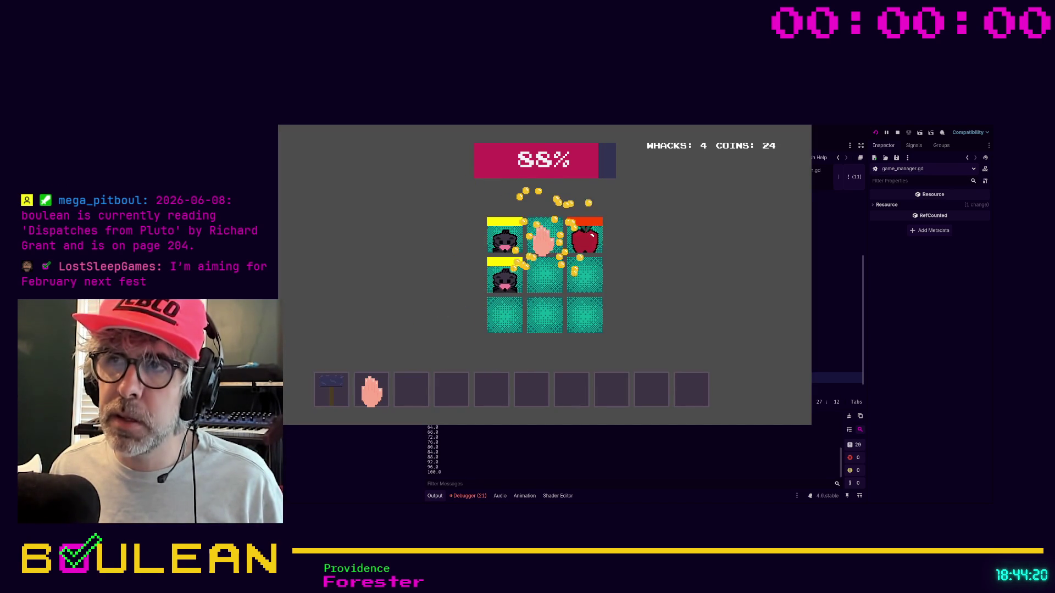
click(579, 237)
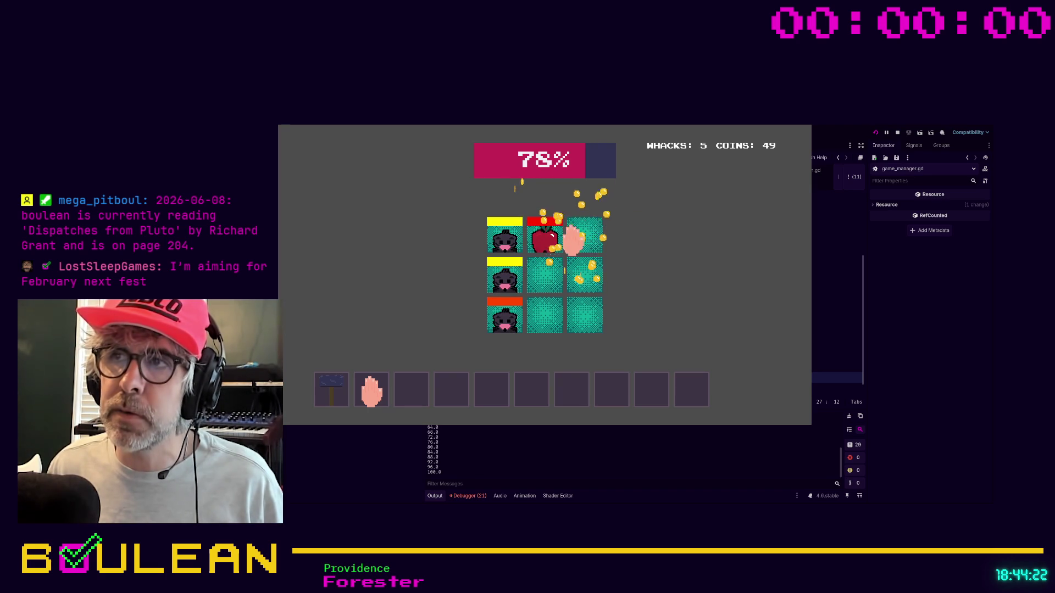
click(546, 231)
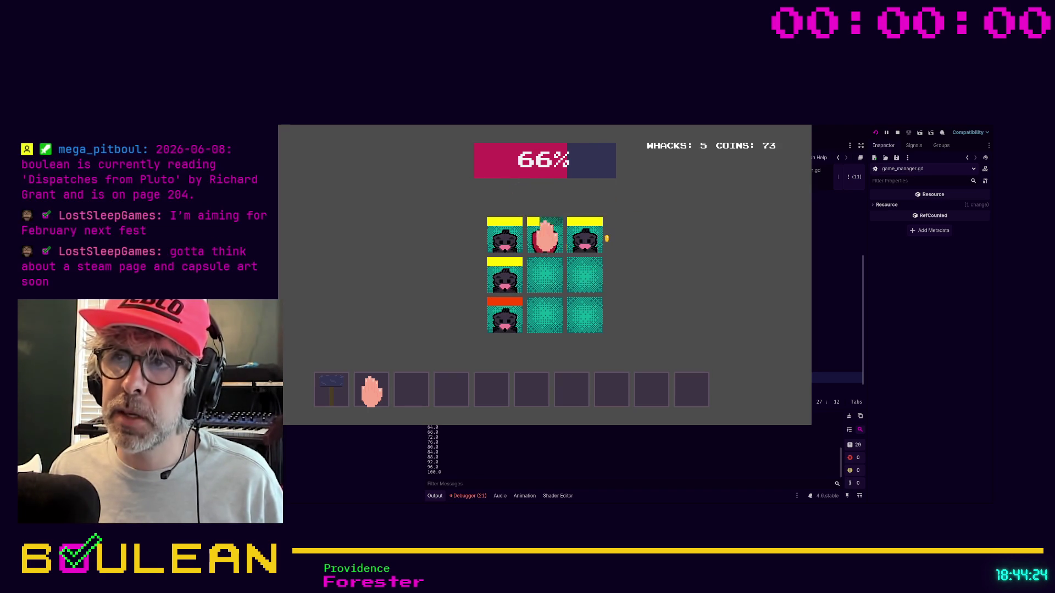
Step: Keep whacking moles until lawn health drops to 0% and 'Your lawn is ruined!' appears
click(505, 237)
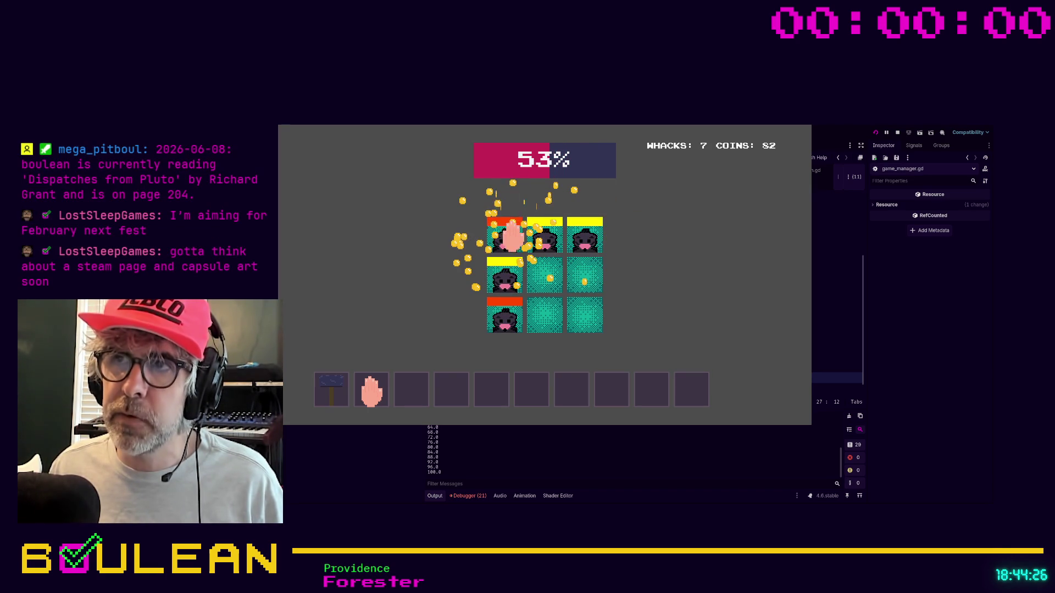
click(499, 246)
click(494, 278)
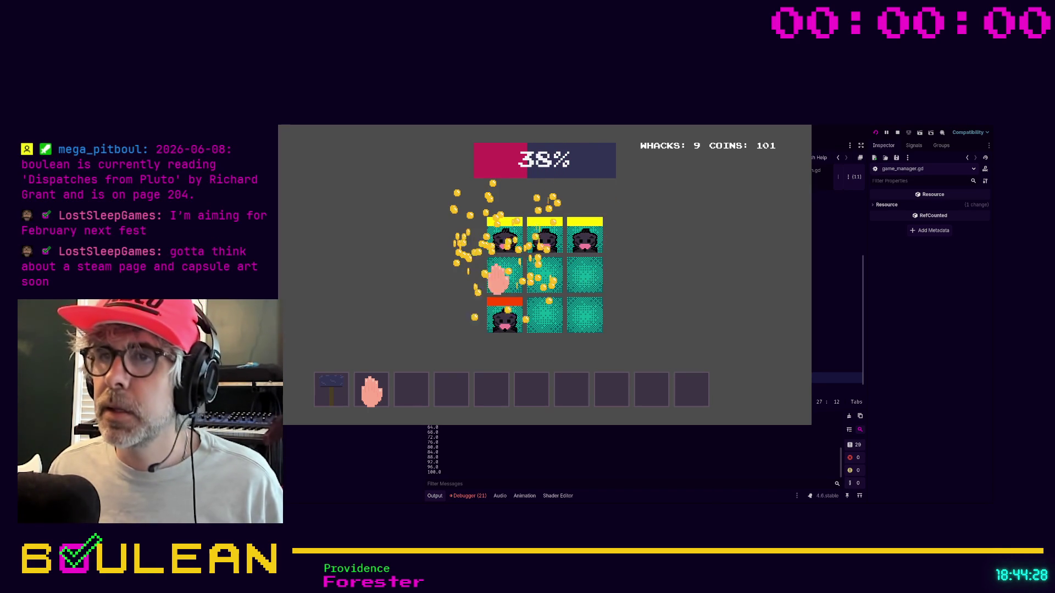
click(508, 285)
click(501, 316)
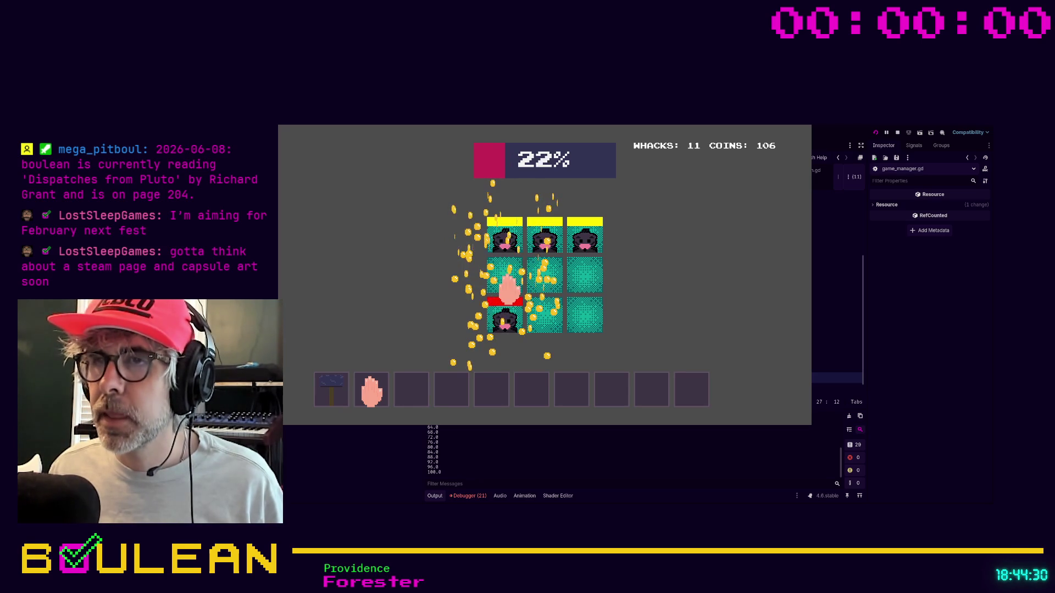
click(508, 238)
click(545, 237)
click(588, 237)
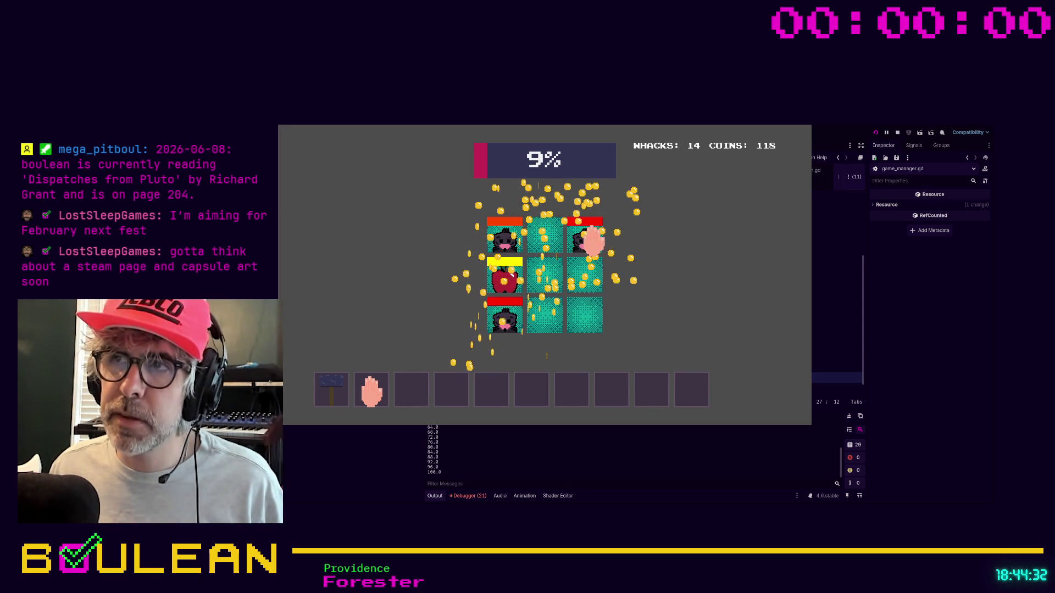
click(500, 236)
Step: Whack one final mole, open the SHOP from the game-over screen, and try its retry button
click(500, 272)
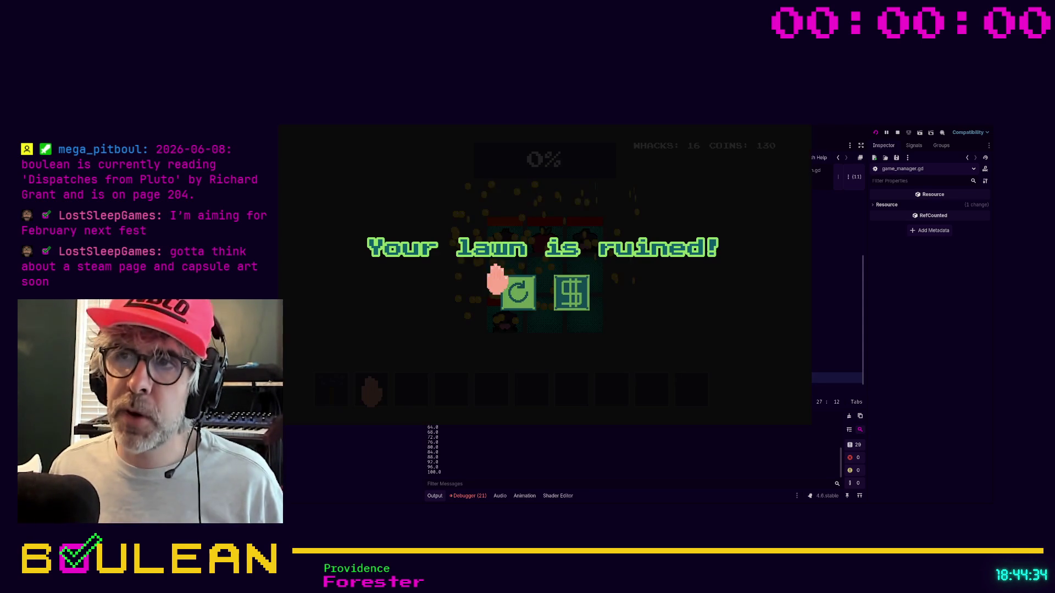
click(571, 294)
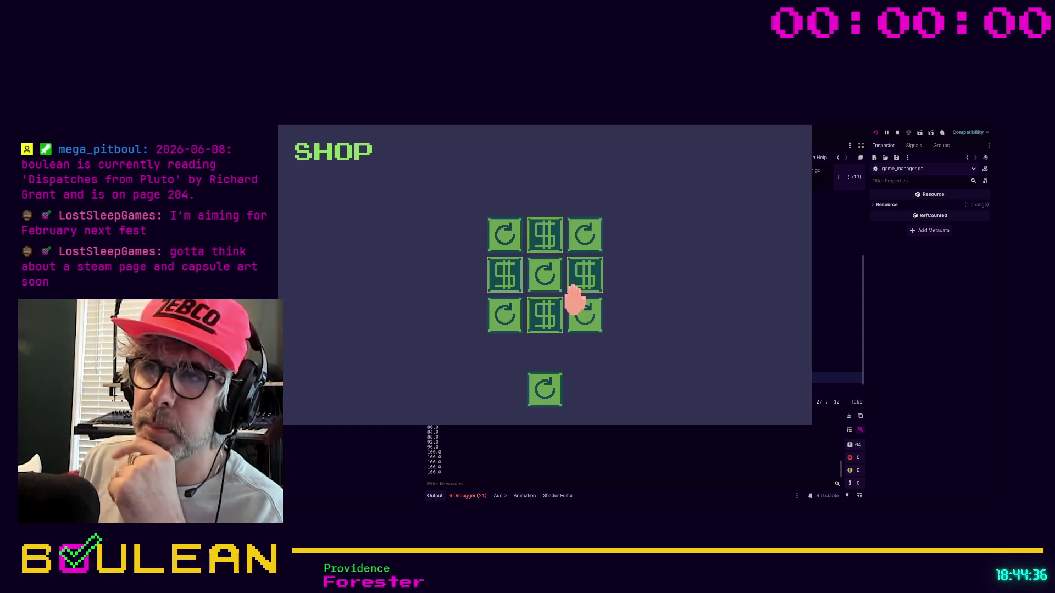
click(545, 389)
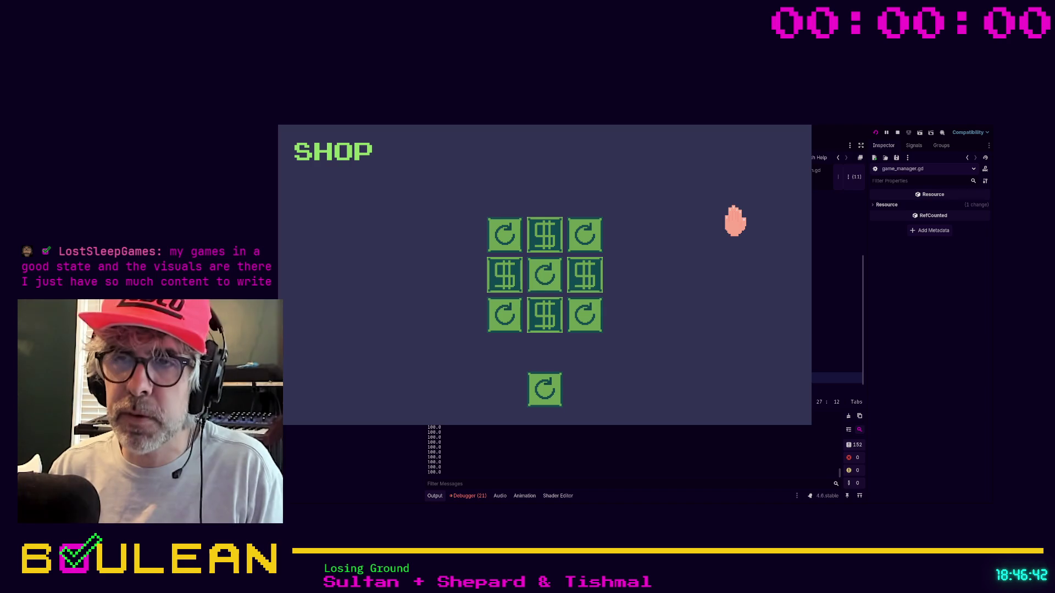
Step: Stop the play-test, review start_new_round() calling close() in shop.gd, then inspect GameManager
key(F8)
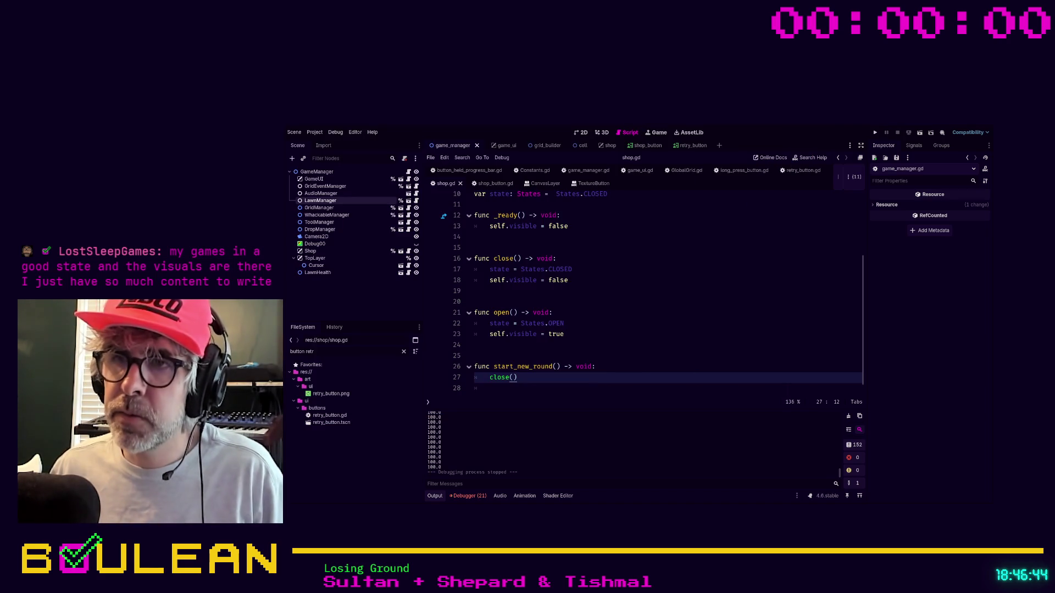
click(626, 312)
click(537, 378)
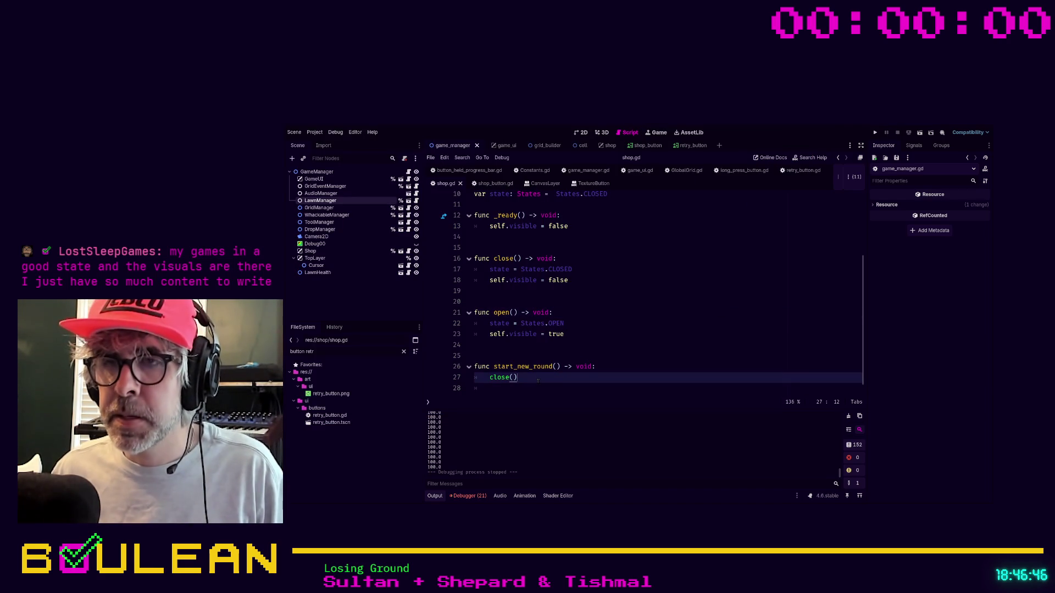
scroll(604, 351, up, 1)
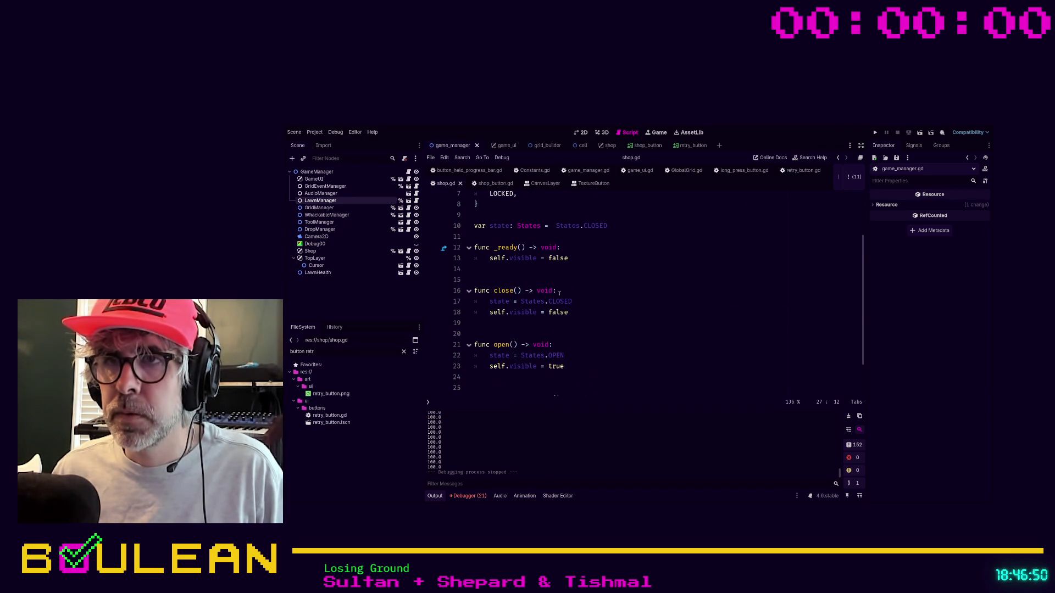
scroll(508, 283, down, 1)
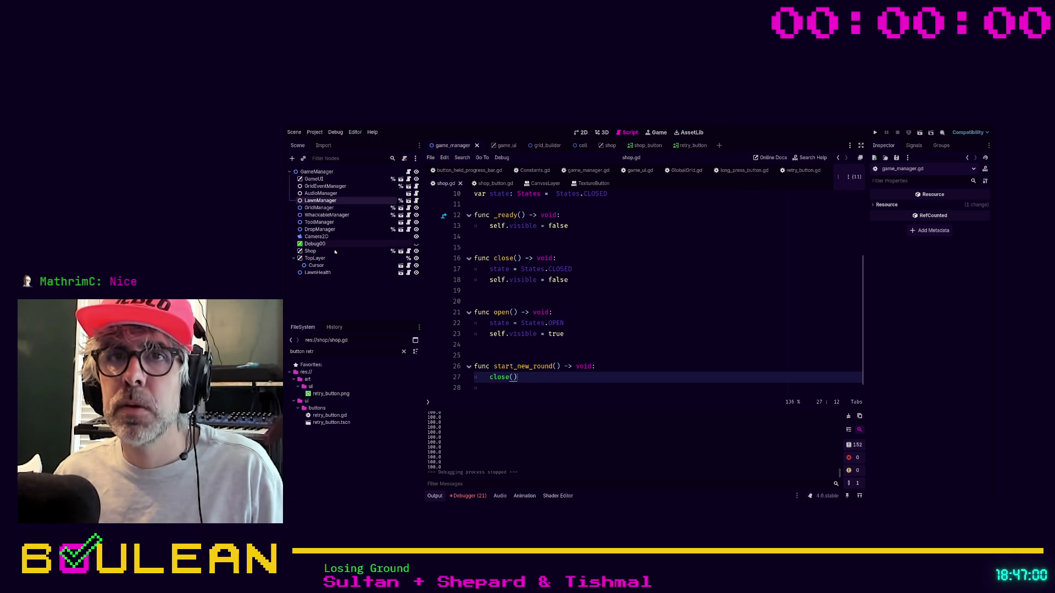
click(319, 172)
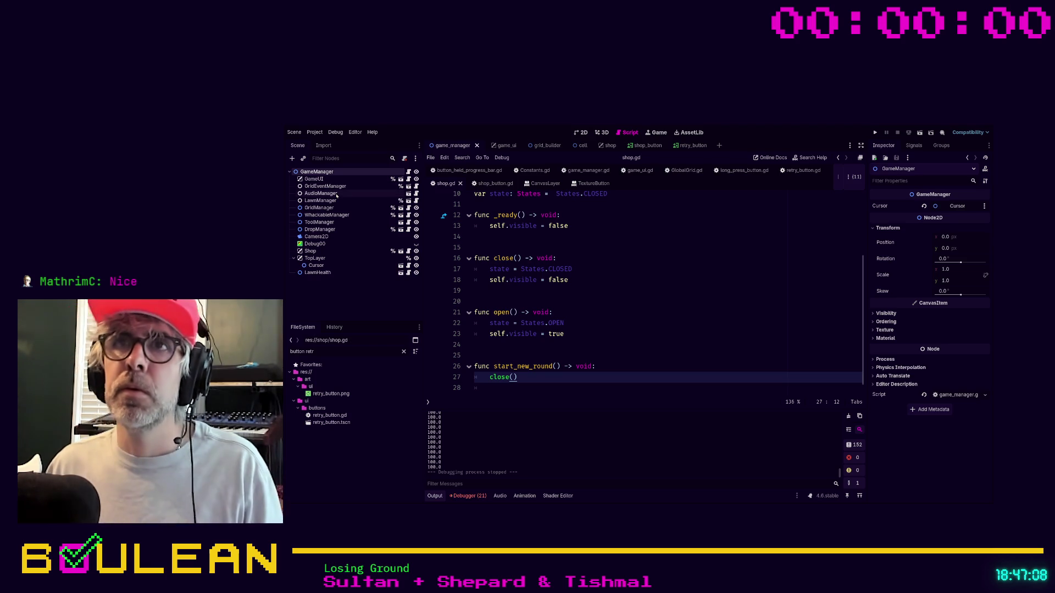
Step: Inspect RetryButton in the shop scene, then view the long_press_button.gd script
click(608, 145)
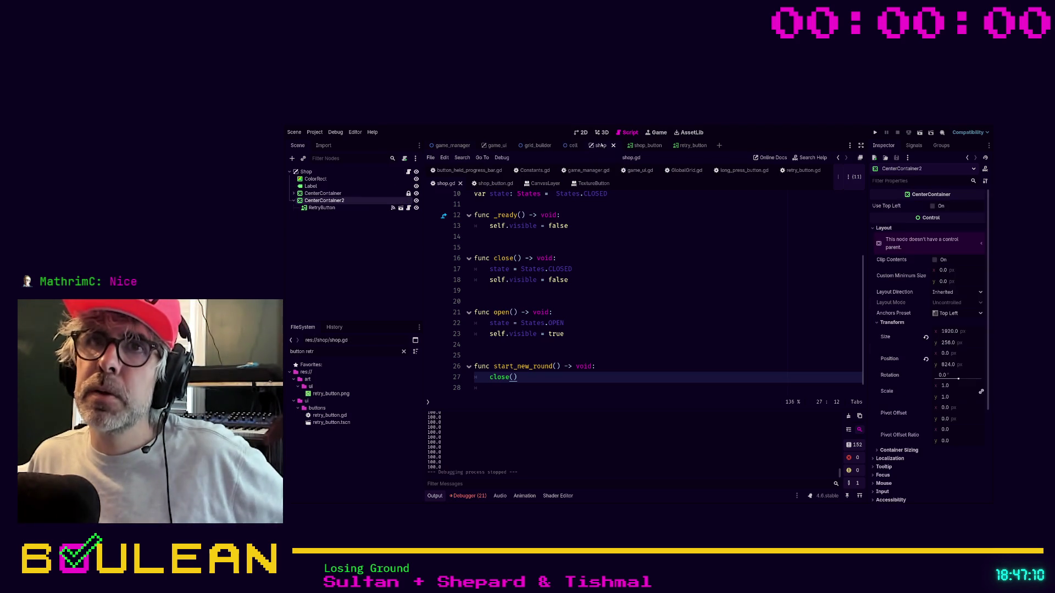
click(329, 208)
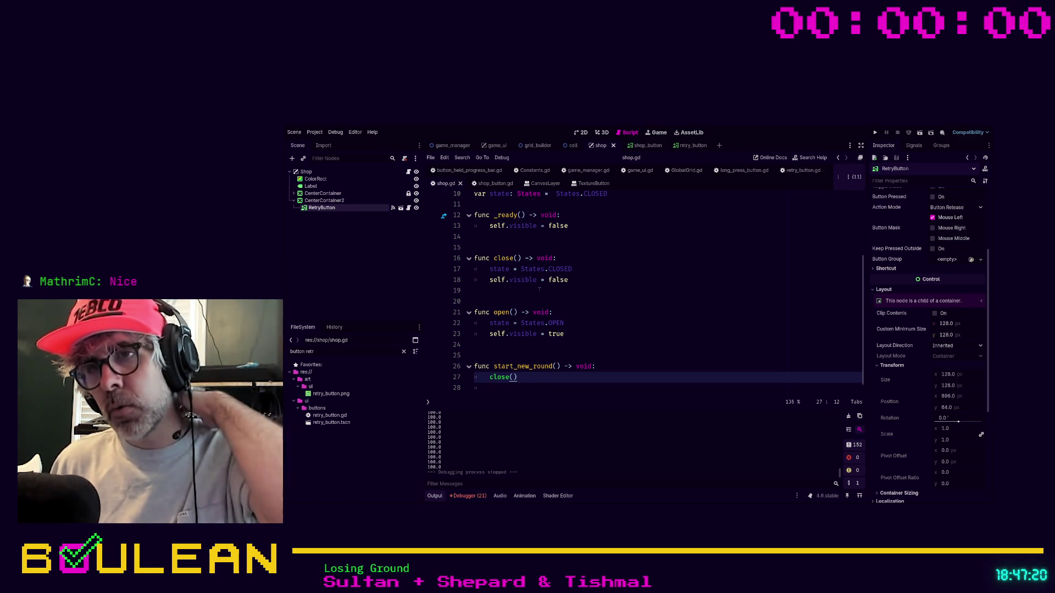
scroll(549, 303, down, 1)
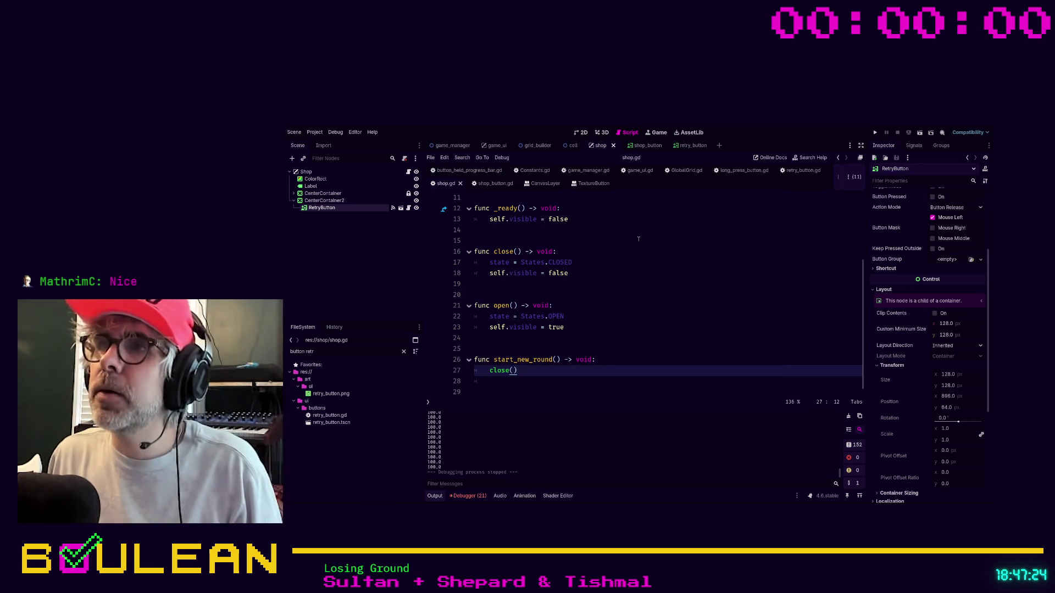
click(739, 170)
scroll(709, 215, down, 2)
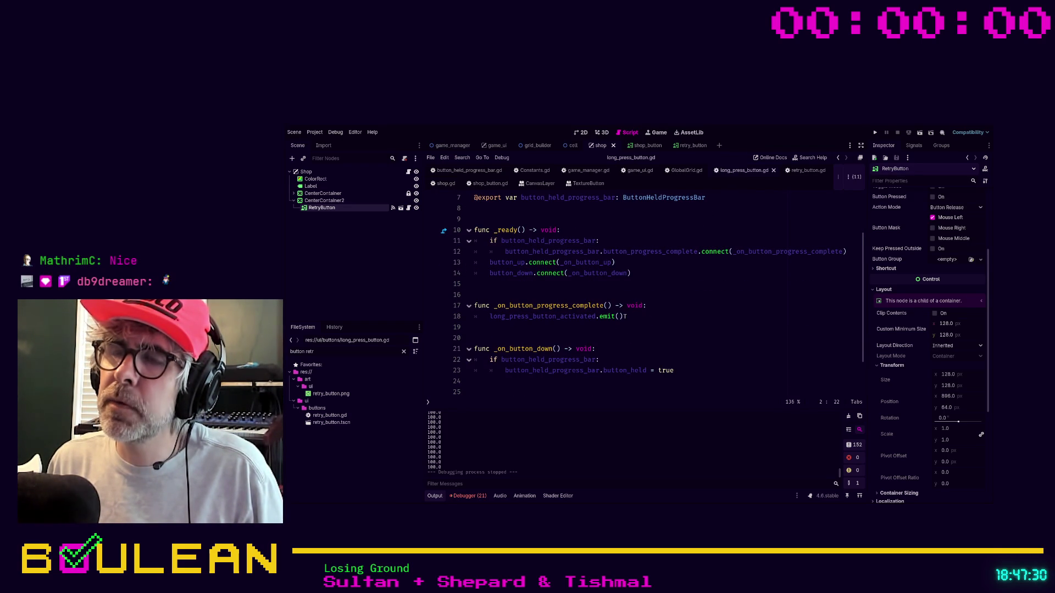
Step: Highlight the _on_button_progress_complete function in long_press_button.gd, then deselect it
mouse_move(624, 317)
mouse_down()
mouse_move(501, 317)
mouse_move(473, 305)
mouse_up()
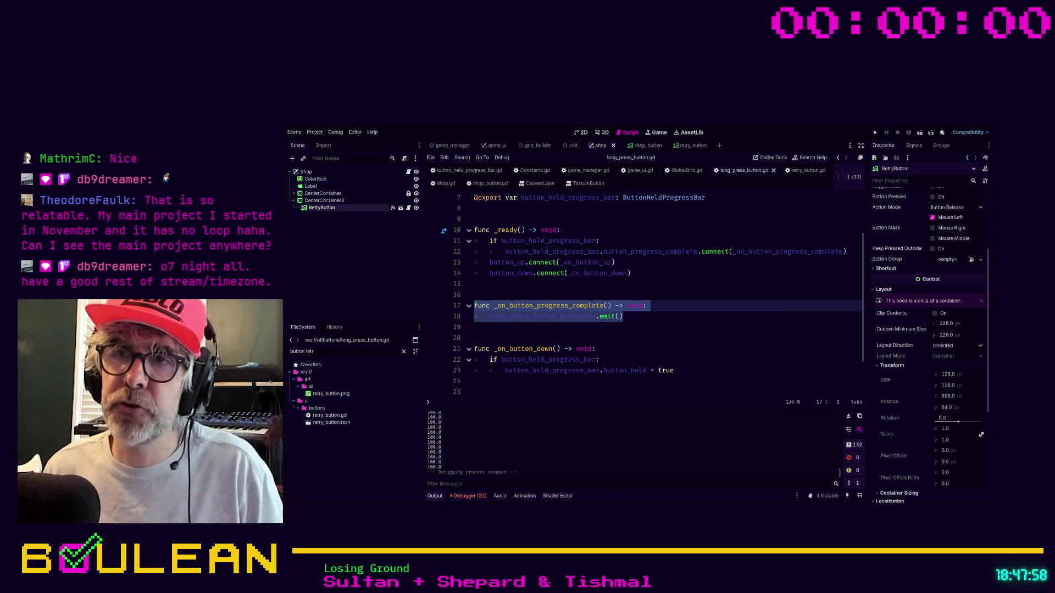
key(Down)
key(Down)
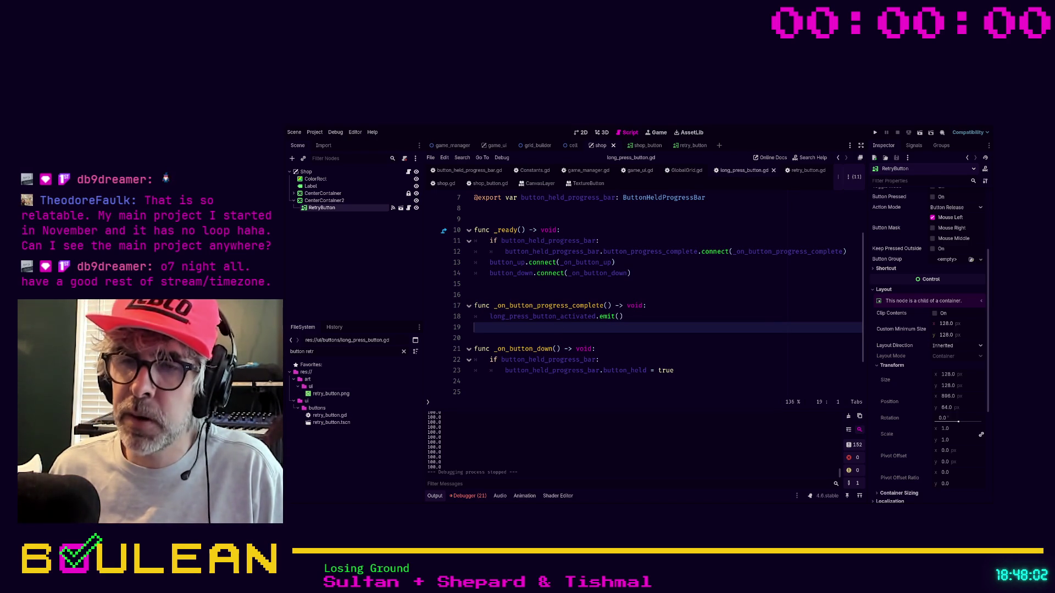
scroll(834, 214, down, 1)
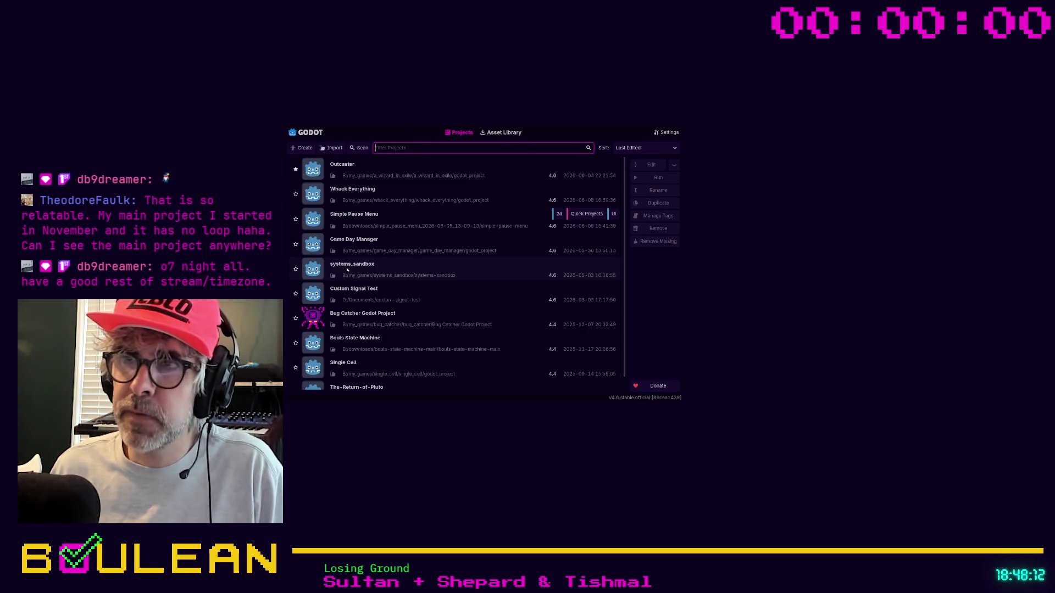
Step: Select the Outcaster project in the Project Manager and open it for editing
click(492, 168)
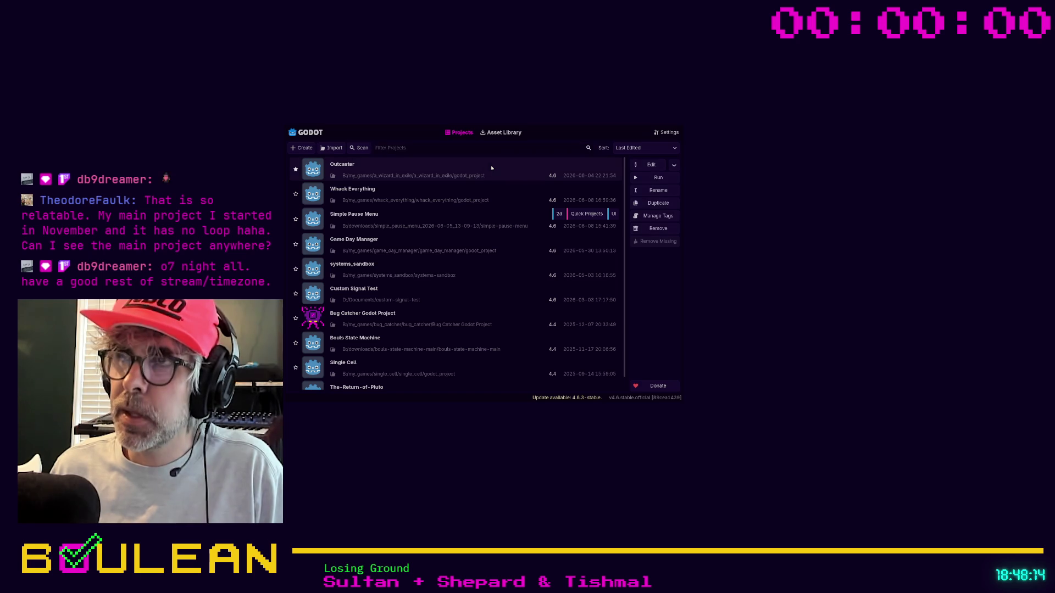
click(645, 167)
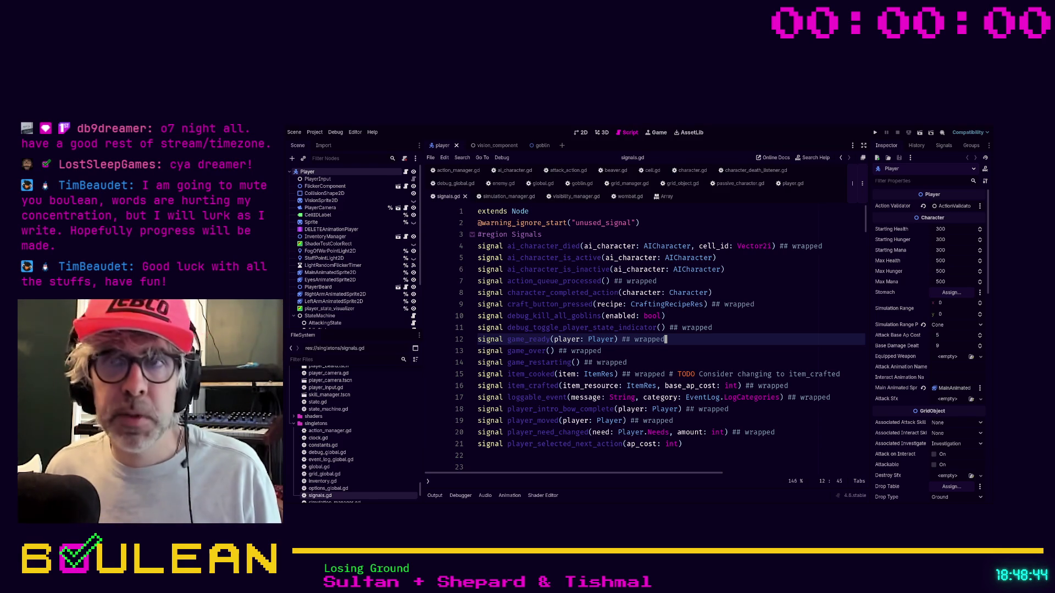
Step: Run the Outcaster project with F5 to start a play-test
key(F5)
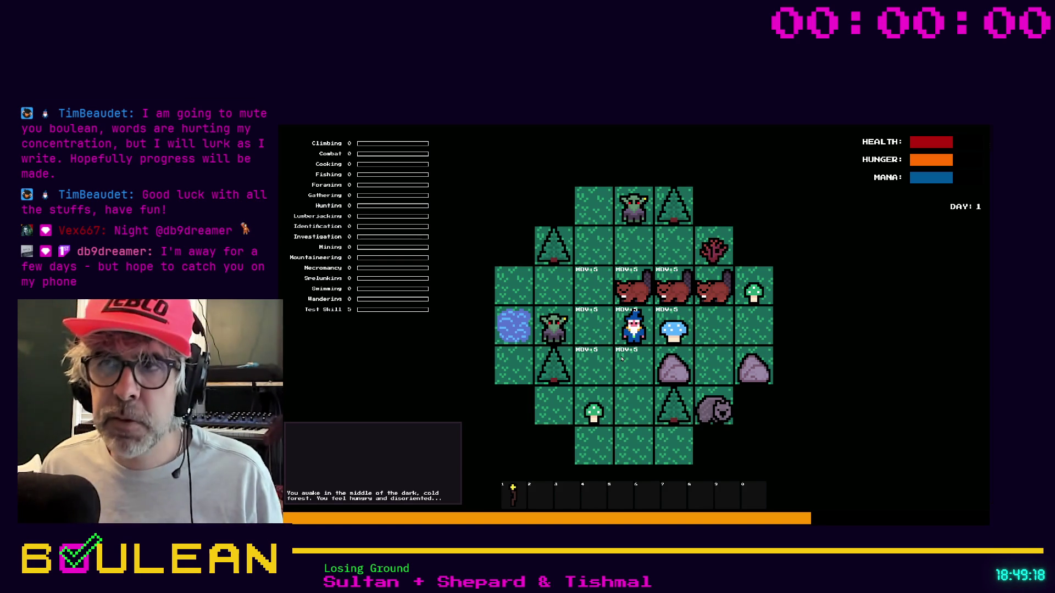
Step: Move the wizard west, eat the Staff from hotbar slot 1, move up, then stop the game
key(Left)
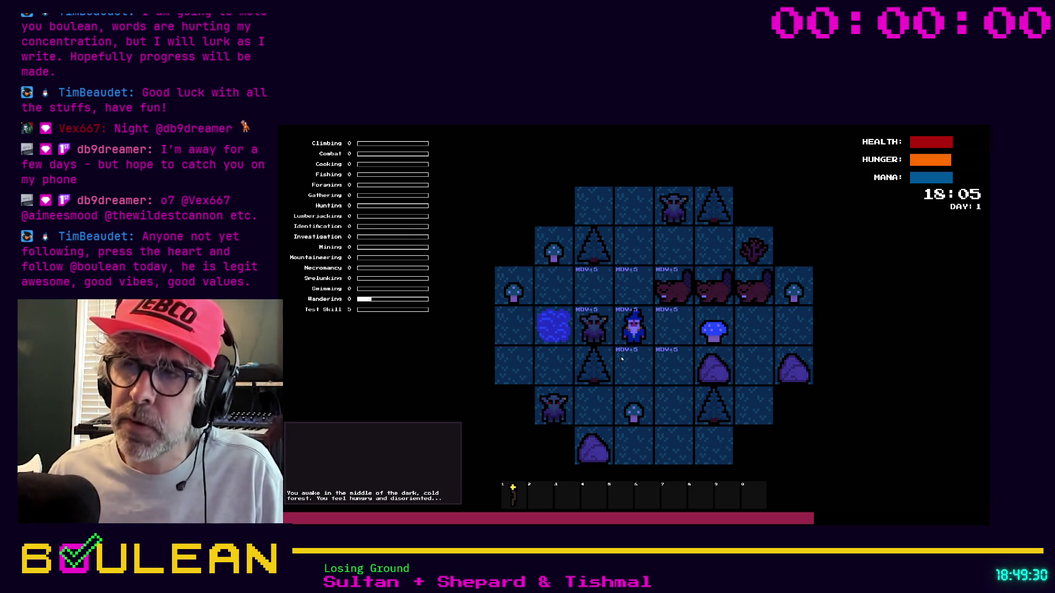
key(1)
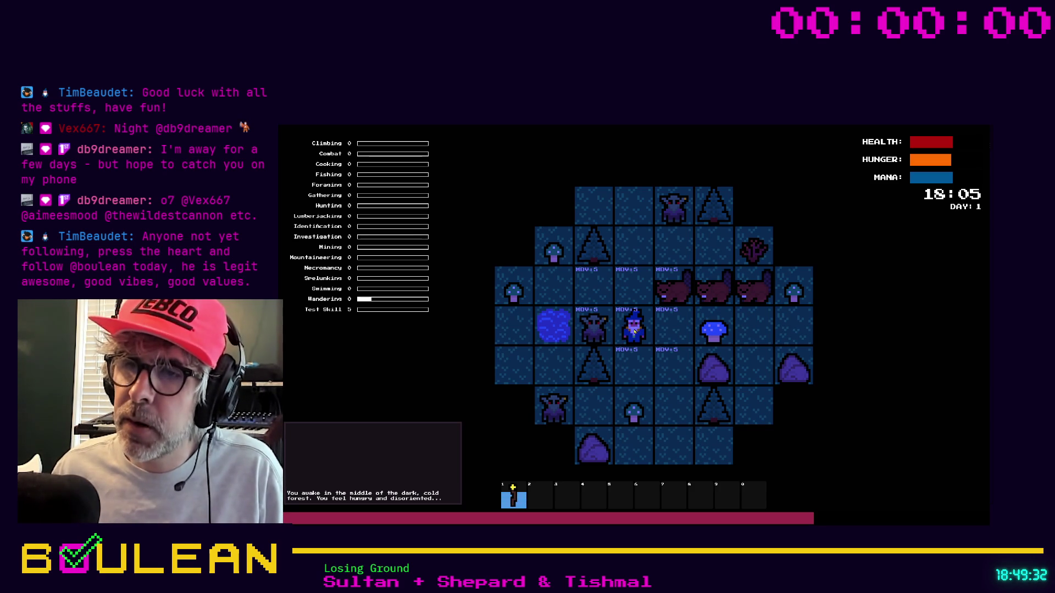
click(660, 359)
click(661, 312)
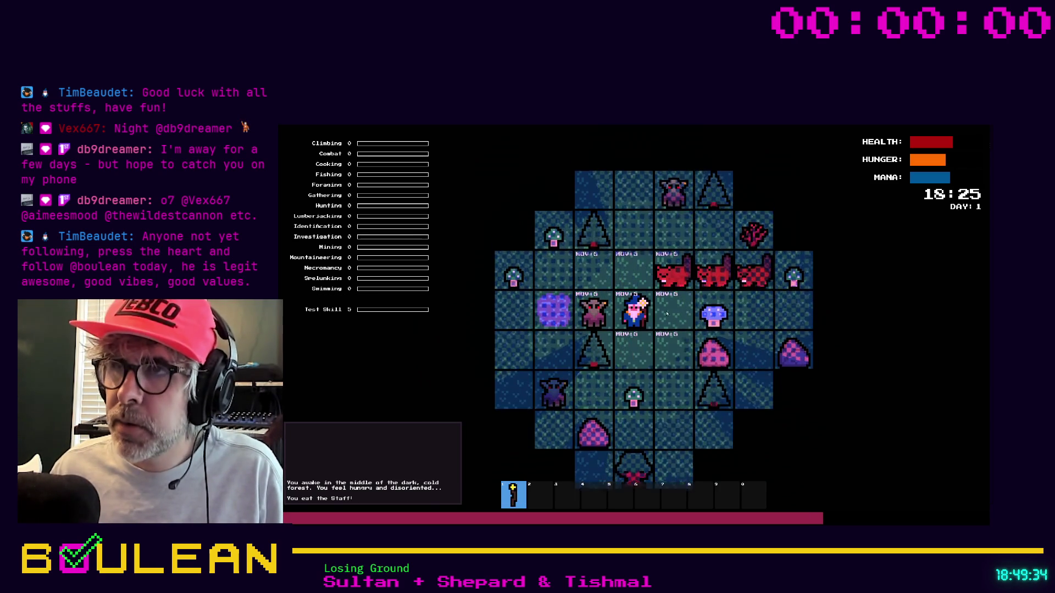
scroll(660, 312, up, 3)
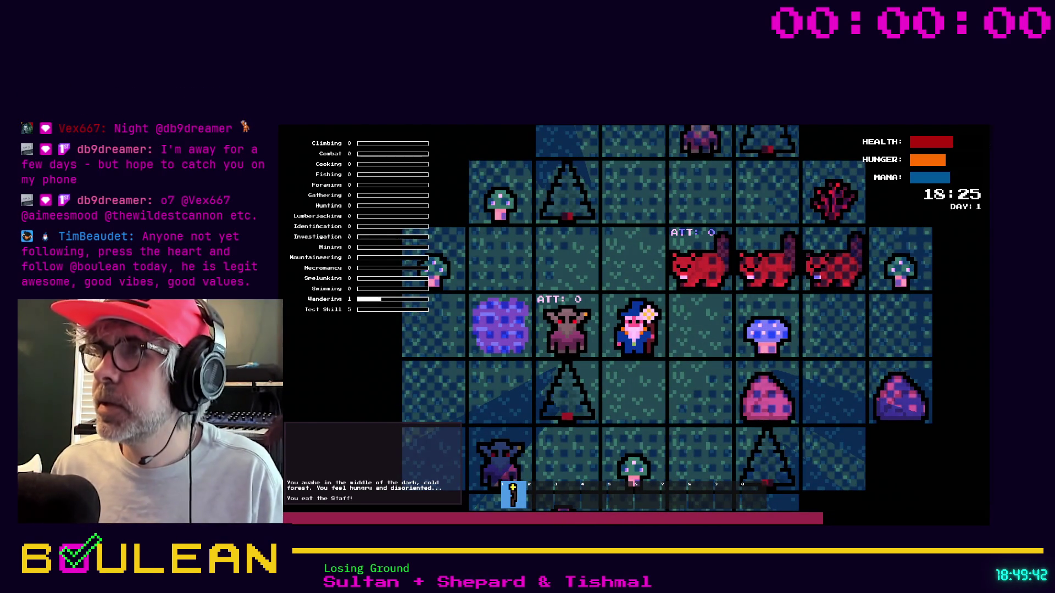
key(F8)
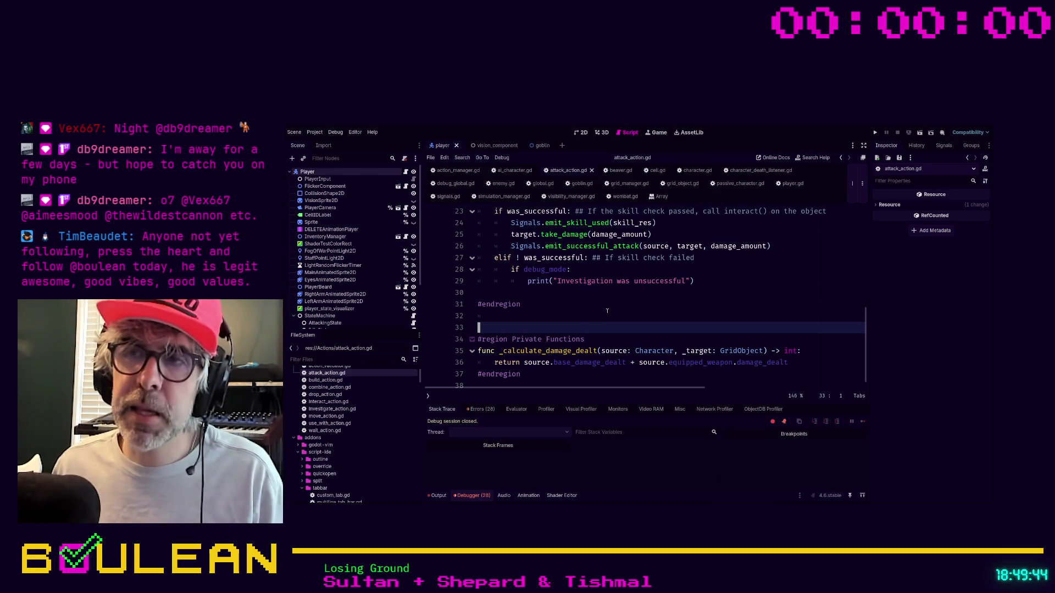
Step: Run the Outcaster project again with F5 for a fresh Day 1 forest map
key(F5)
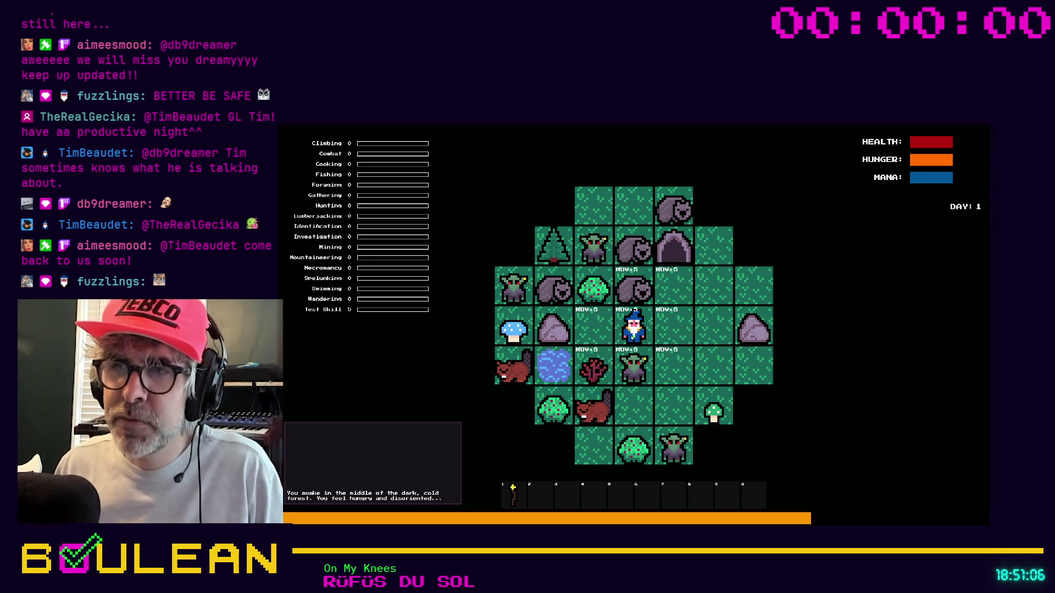
Step: Stop the running Outcaster game with F8
key(F8)
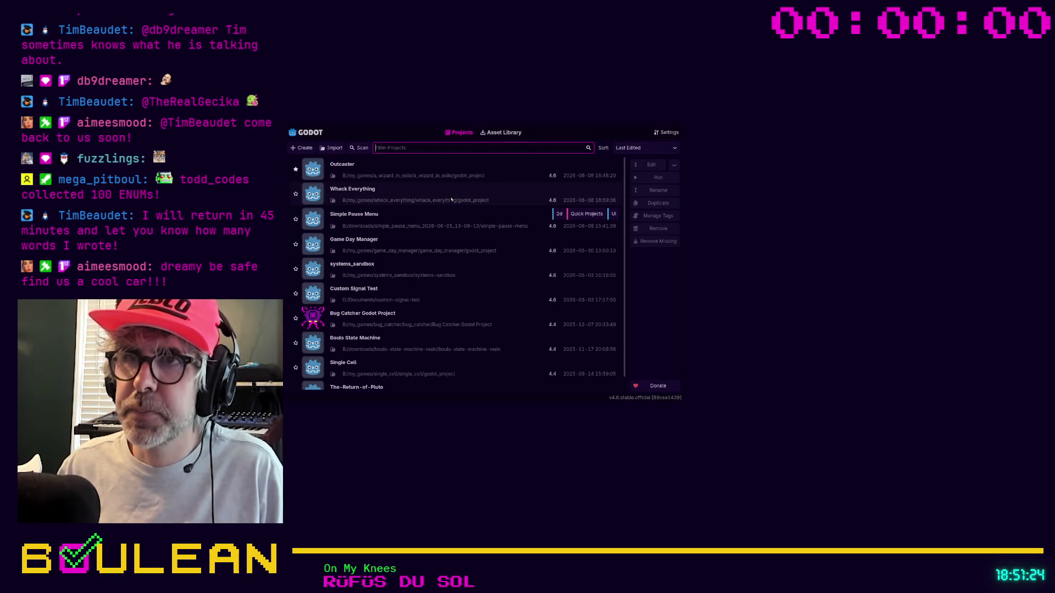
Step: Open the Whack Everything project from the Project Manager and run the lawn whack game with F5
click(672, 180)
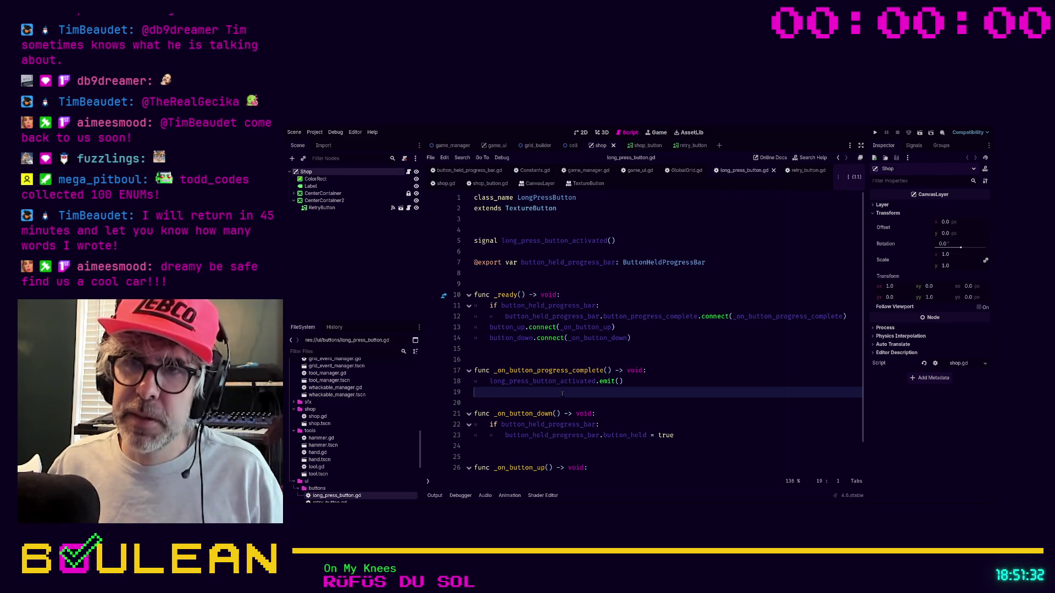
key(F5)
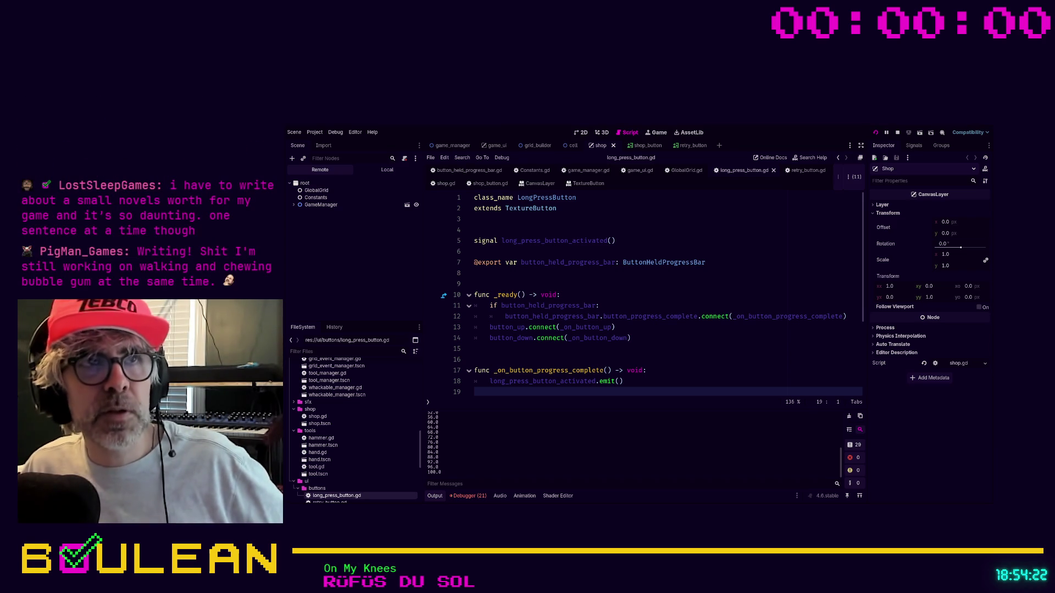
Step: Play-test the game, retry after 'Your lawn is ruined!', then open the $ SHOP from the game-over screen
key(F5)
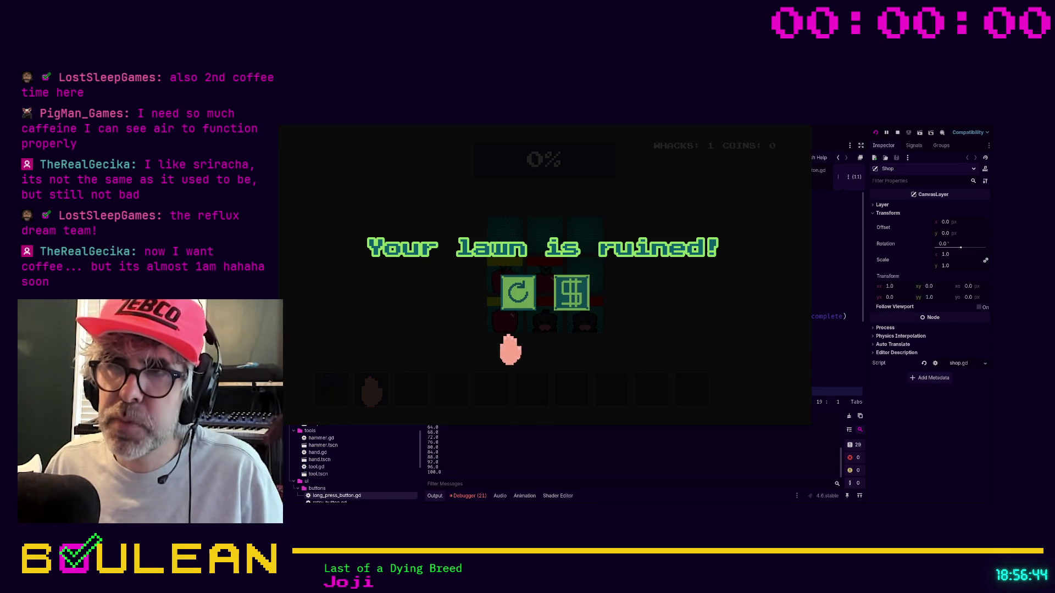
click(516, 293)
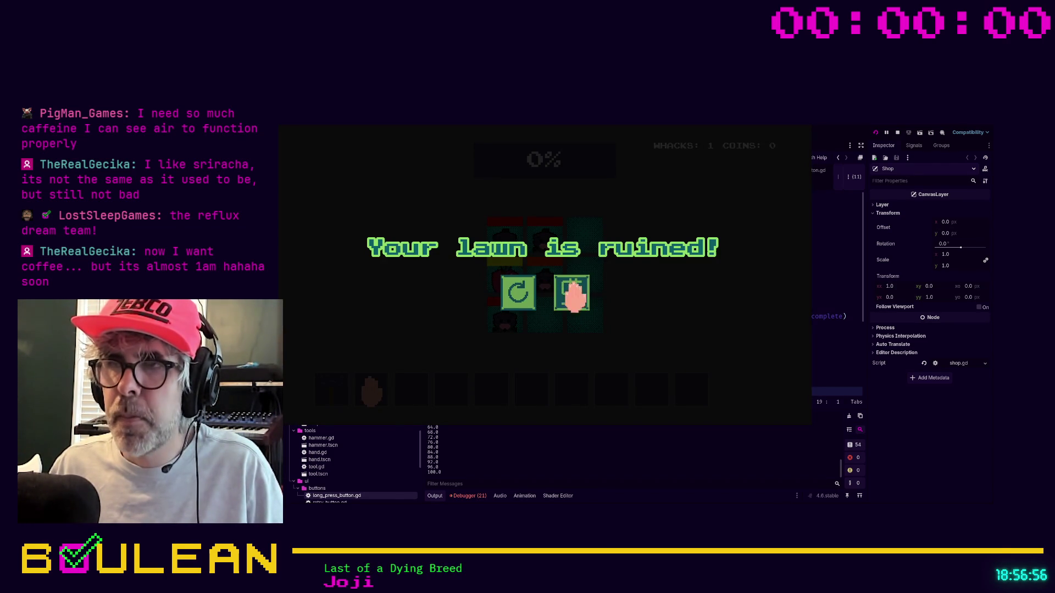
click(570, 294)
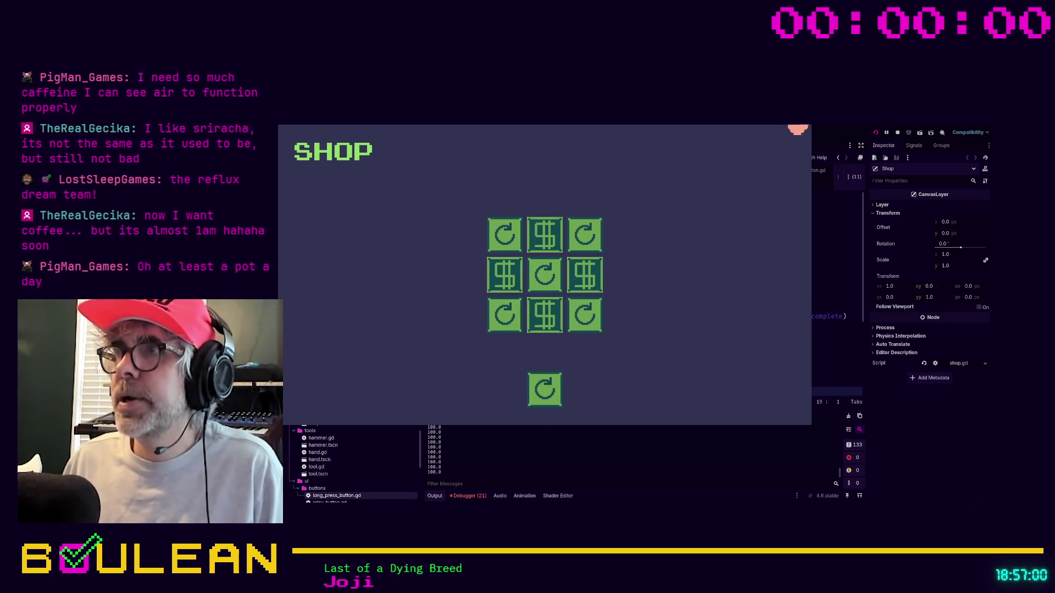
Step: Close the running game window to stop the play-test
click(798, 129)
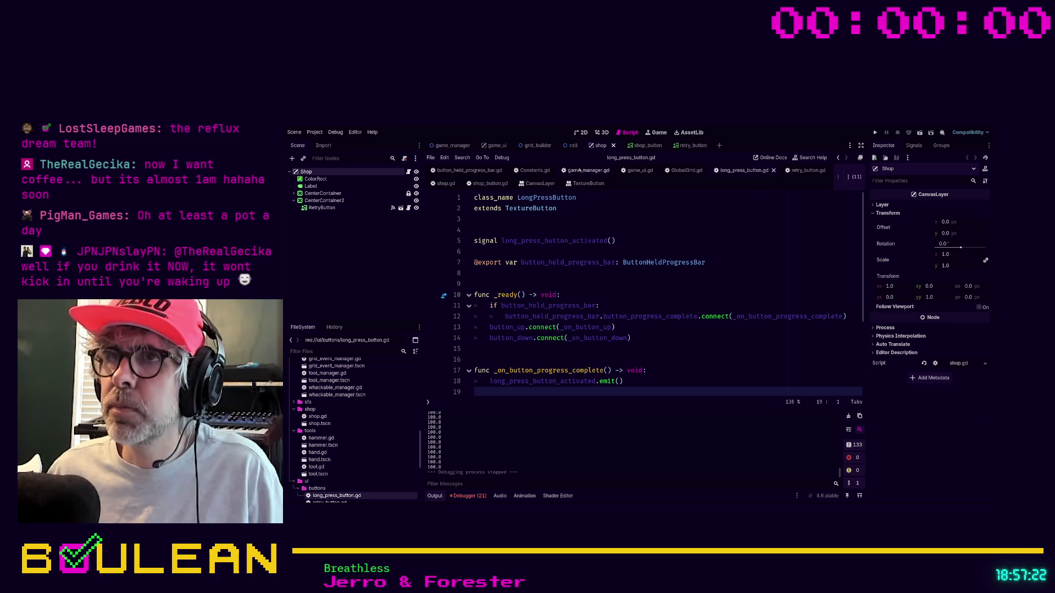
Step: In game_manager.gd, insert a blank line in _ready below the shop_button_pressed connection on line 28
scroll(633, 260, down, 3)
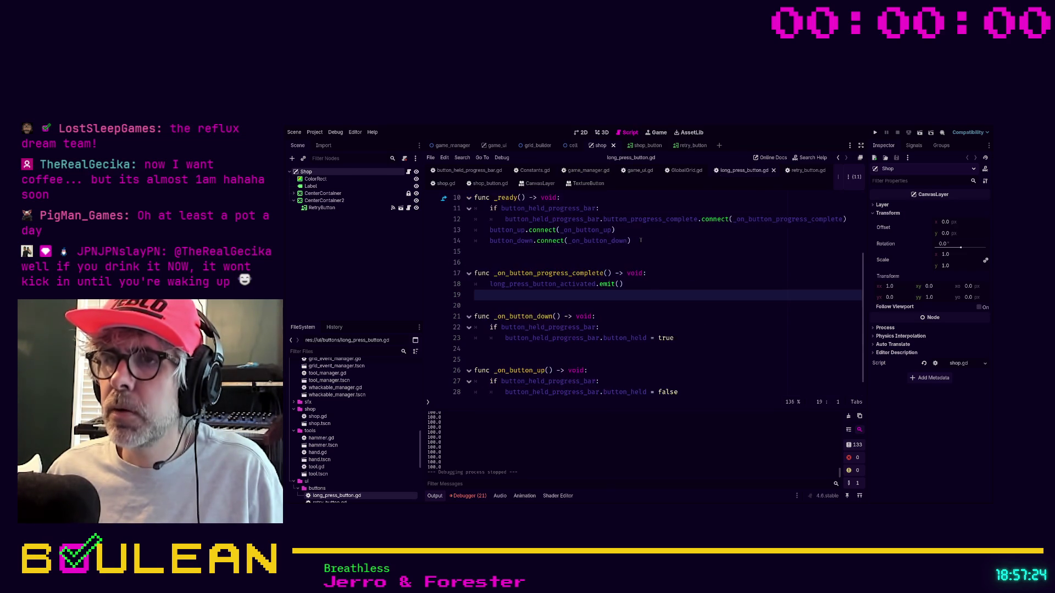
scroll(634, 273, down, 1)
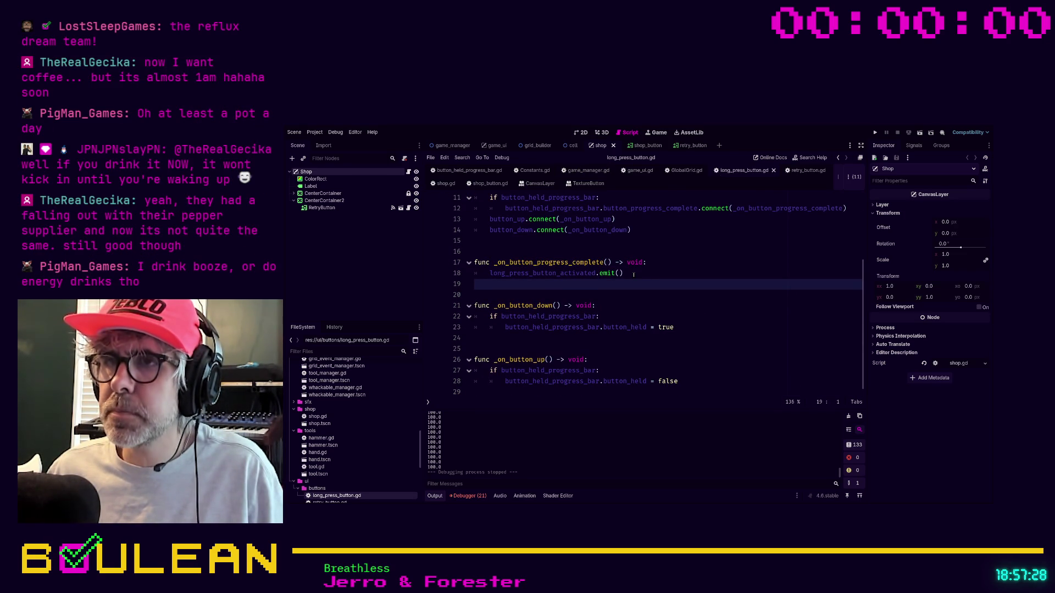
scroll(633, 273, up, 3)
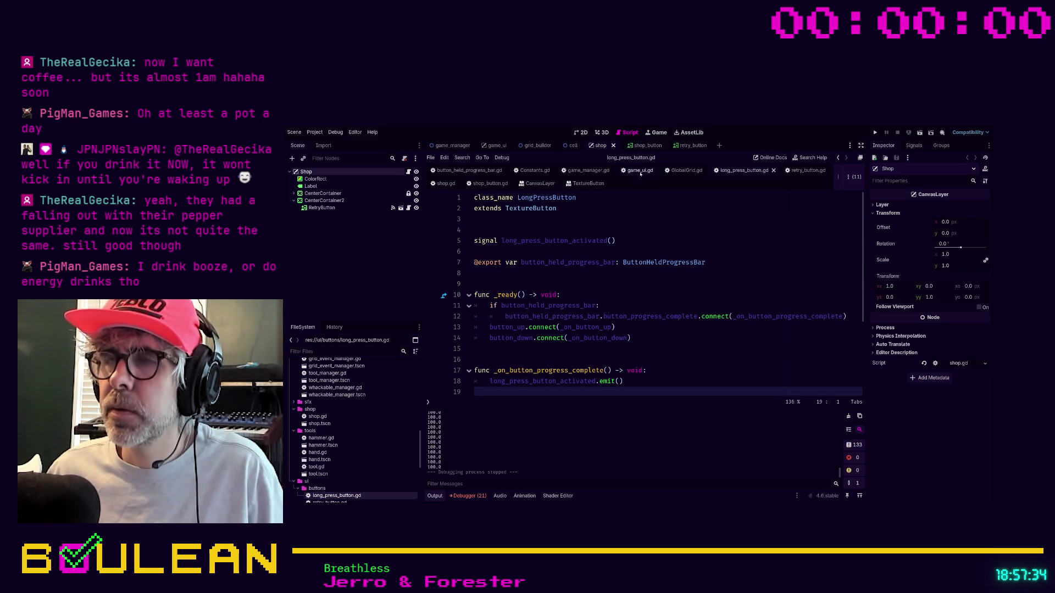
click(590, 172)
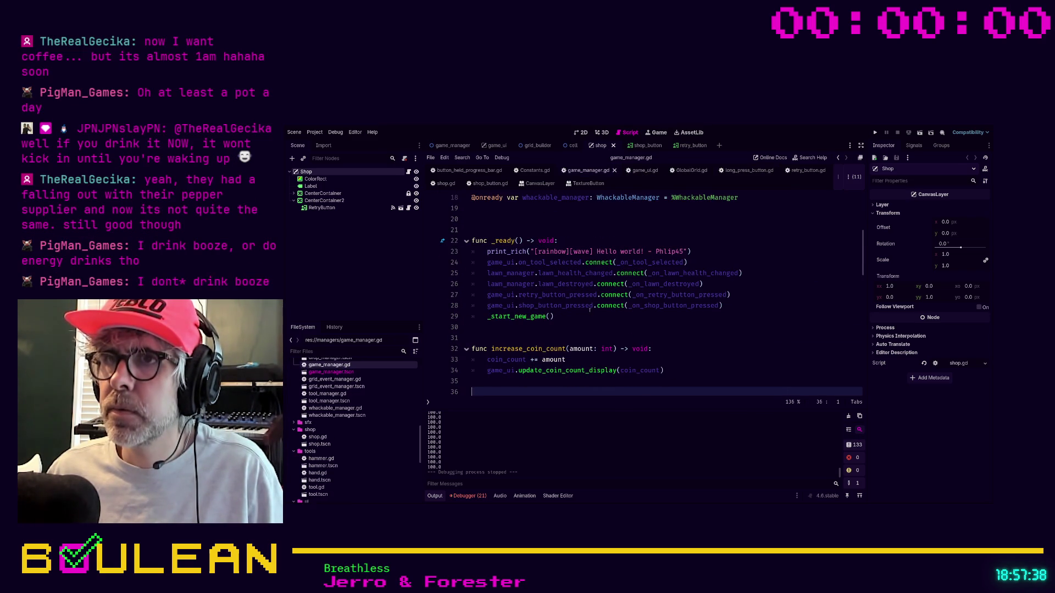
click(740, 310)
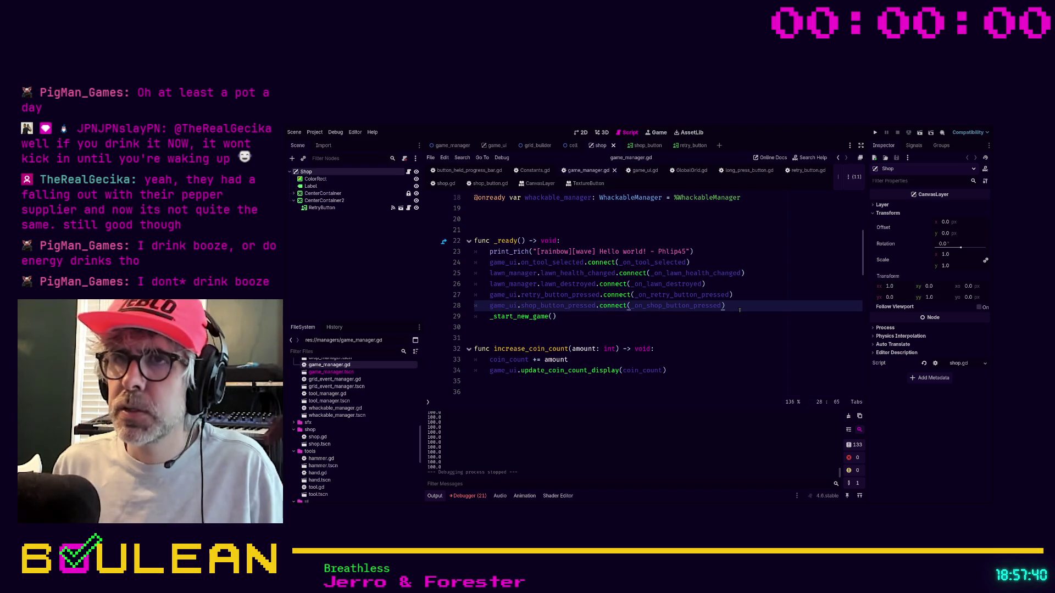
key(Return)
text(shop.long)
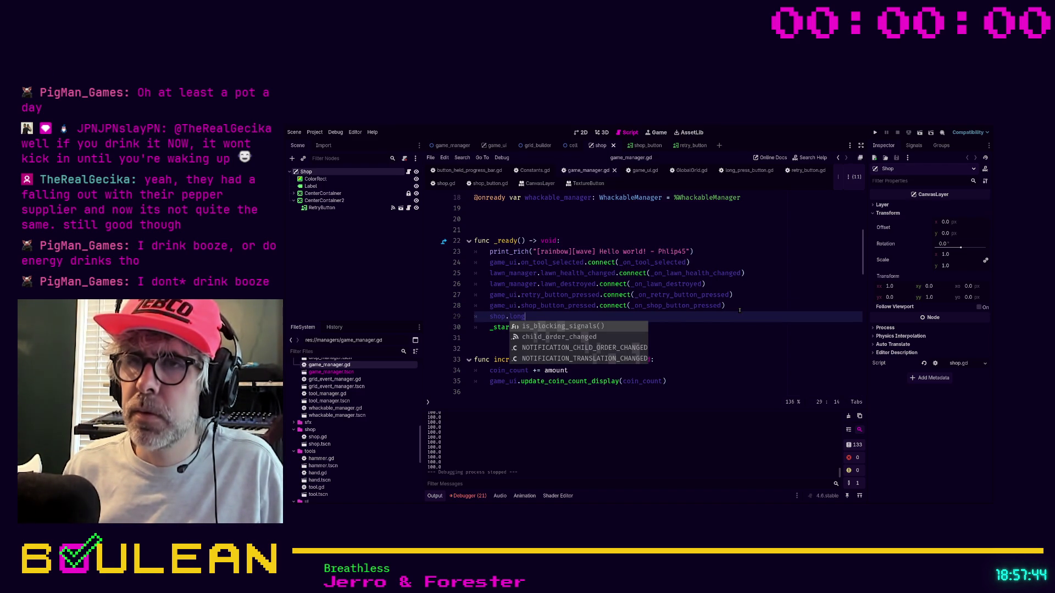
key(BackSpace)
key(BackSpace)
key(BackSpace)
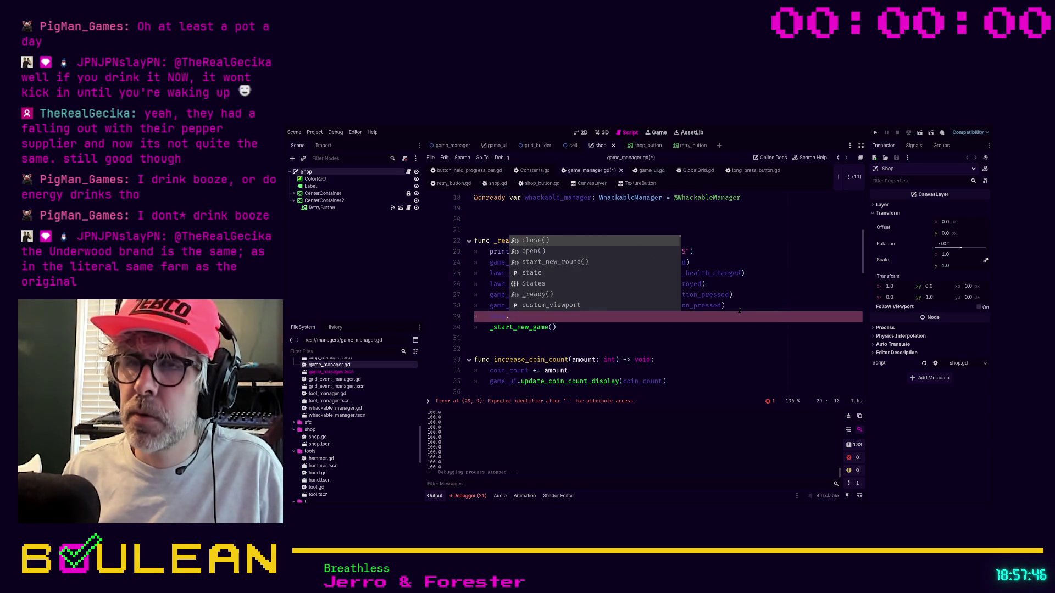
key(shift+Home)
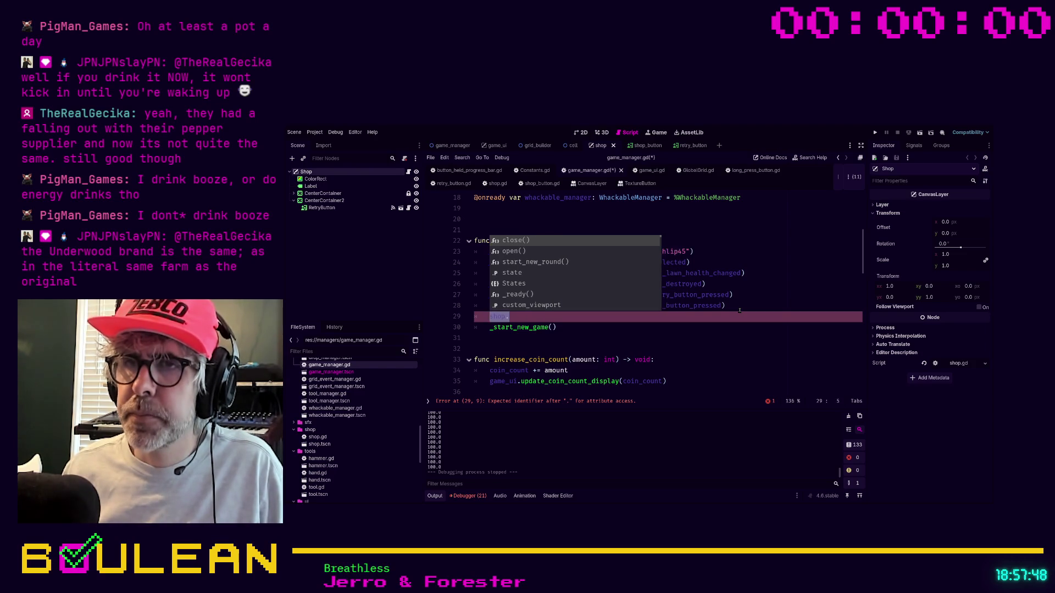
key(BackSpace)
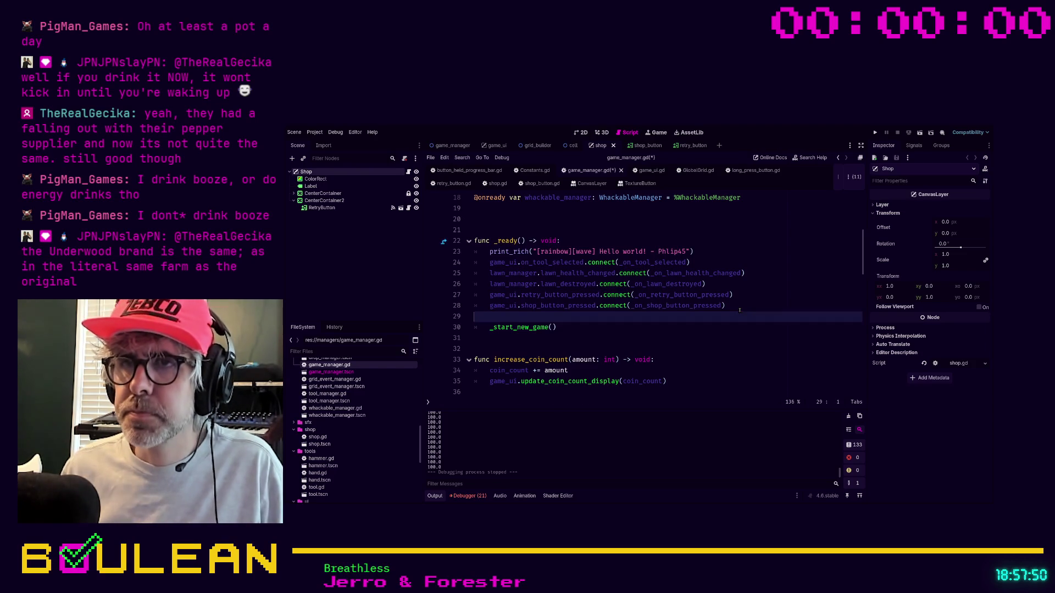
click(408, 172)
scroll(598, 319, up, 3)
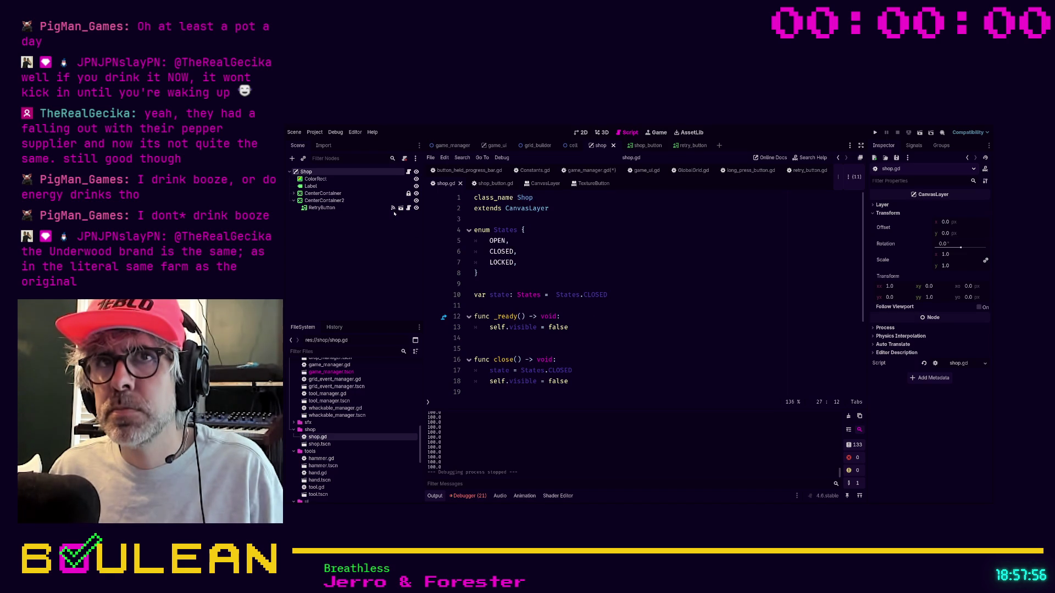
click(555, 338)
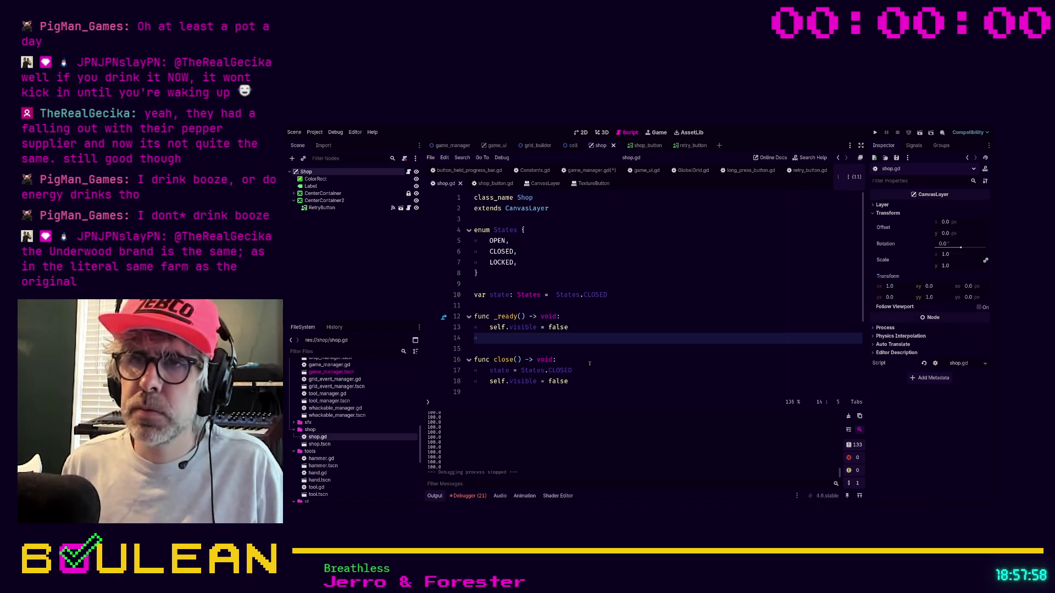
text(ret)
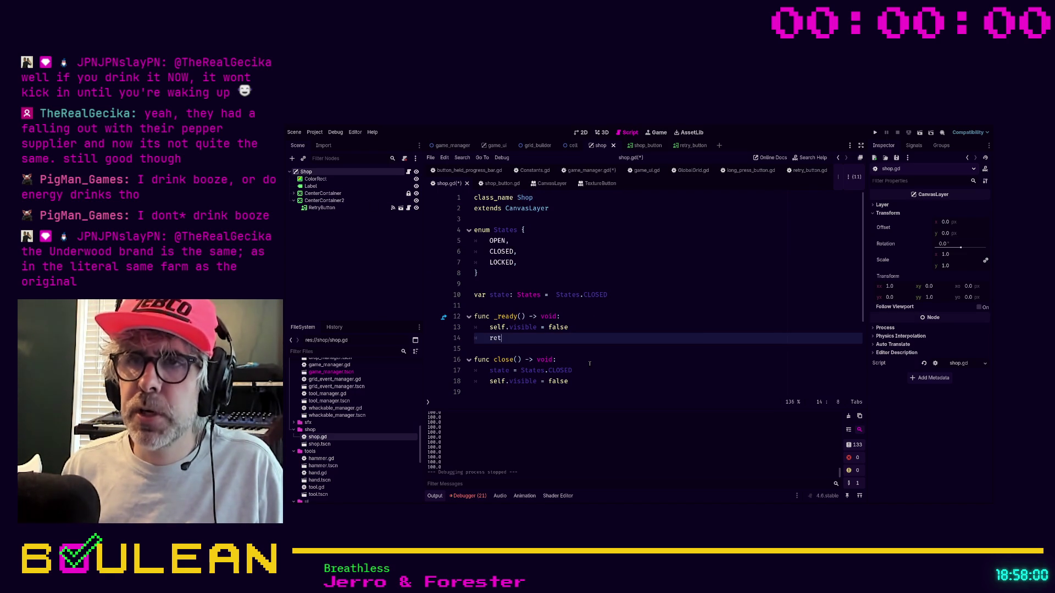
click(319, 208)
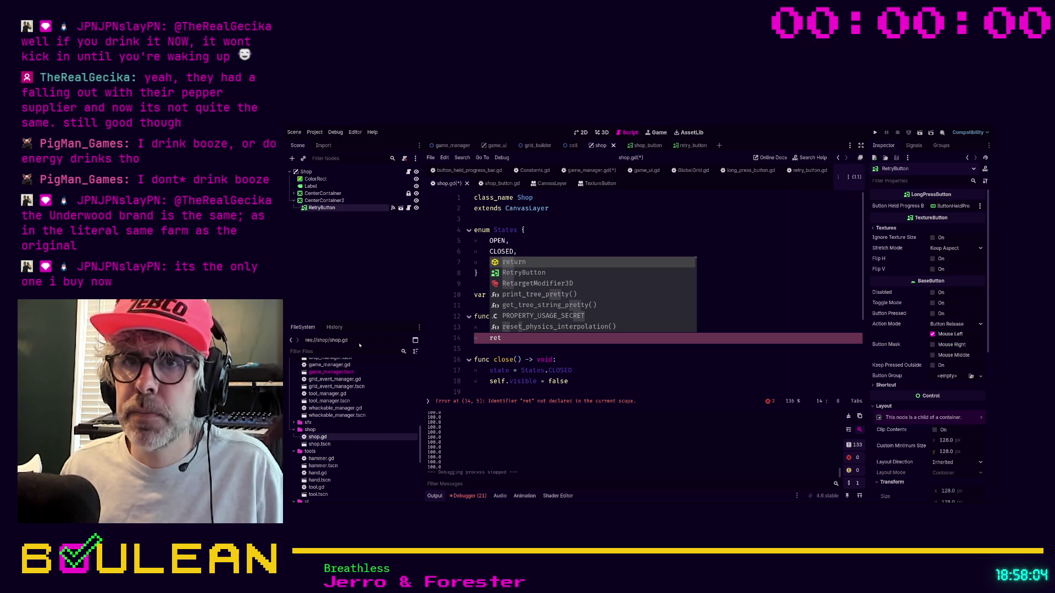
key(ctrl+u)
click(648, 231)
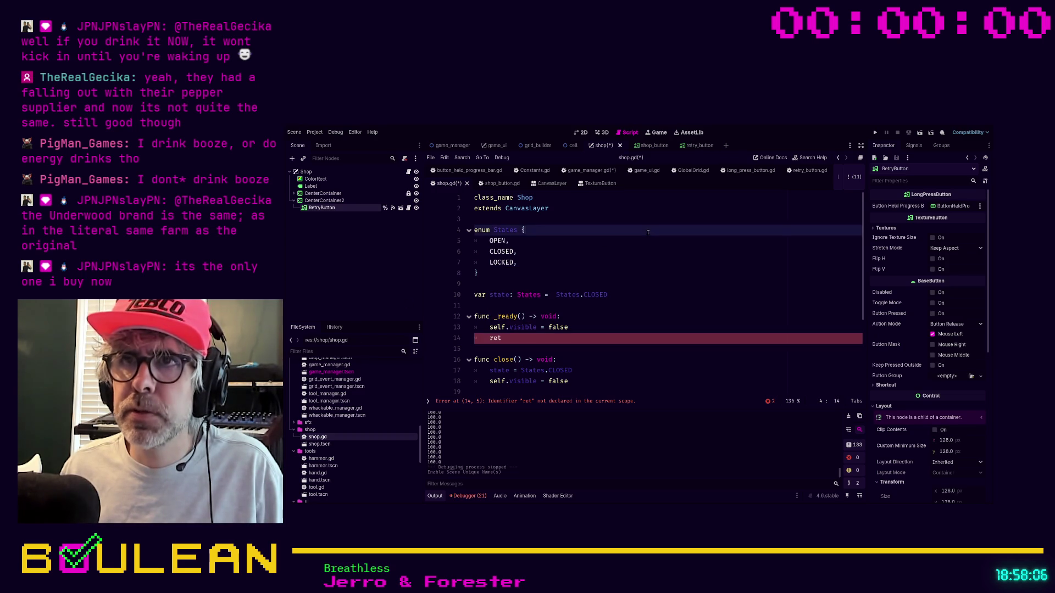
drag(321, 208, 488, 285)
click(529, 277)
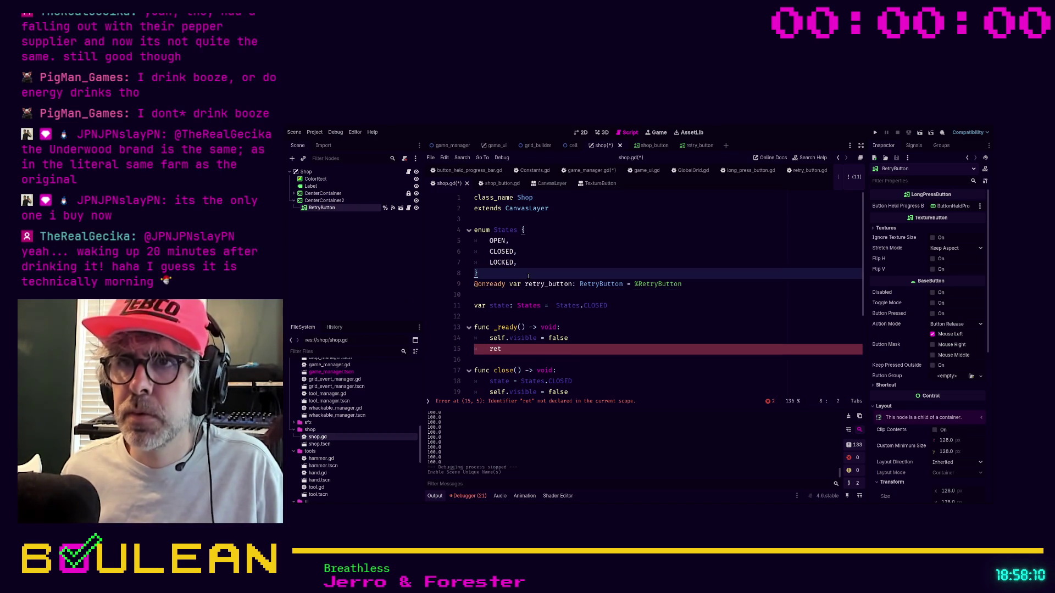
key(Return)
Step: In _ready, write retry_button.long_press_button_activated.connect(_on_retry_button_activated)
click(577, 360)
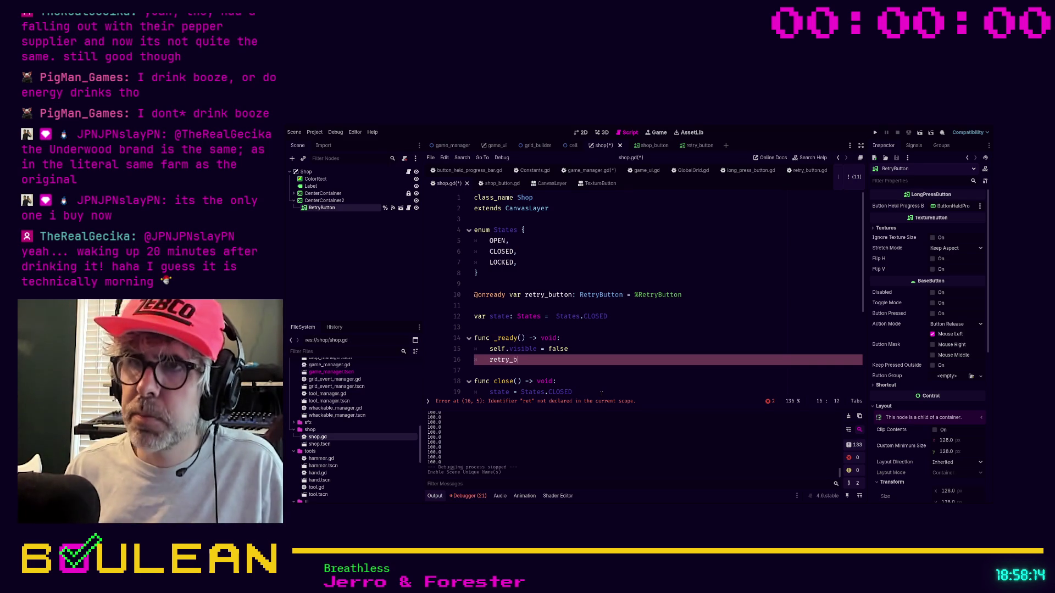
text(ry_bu)
key(Return)
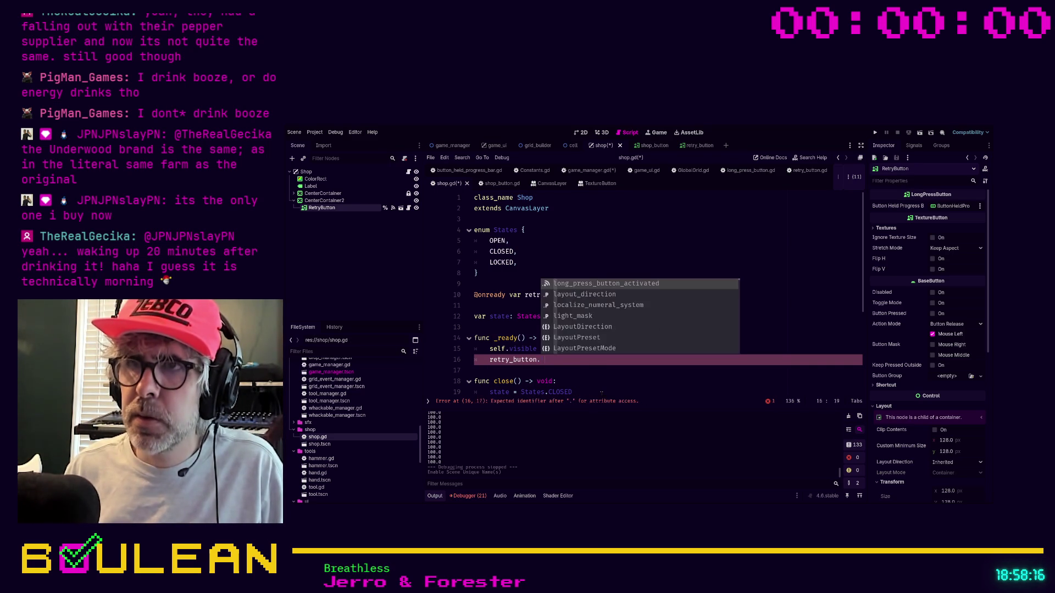
key(Return)
text(.connec)
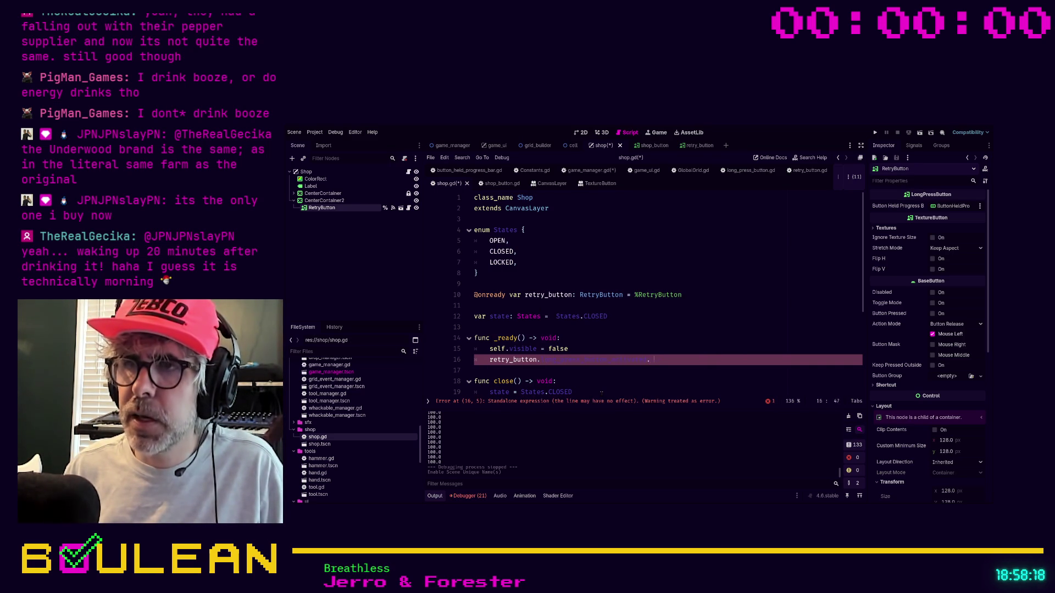
text(t(_on_l)
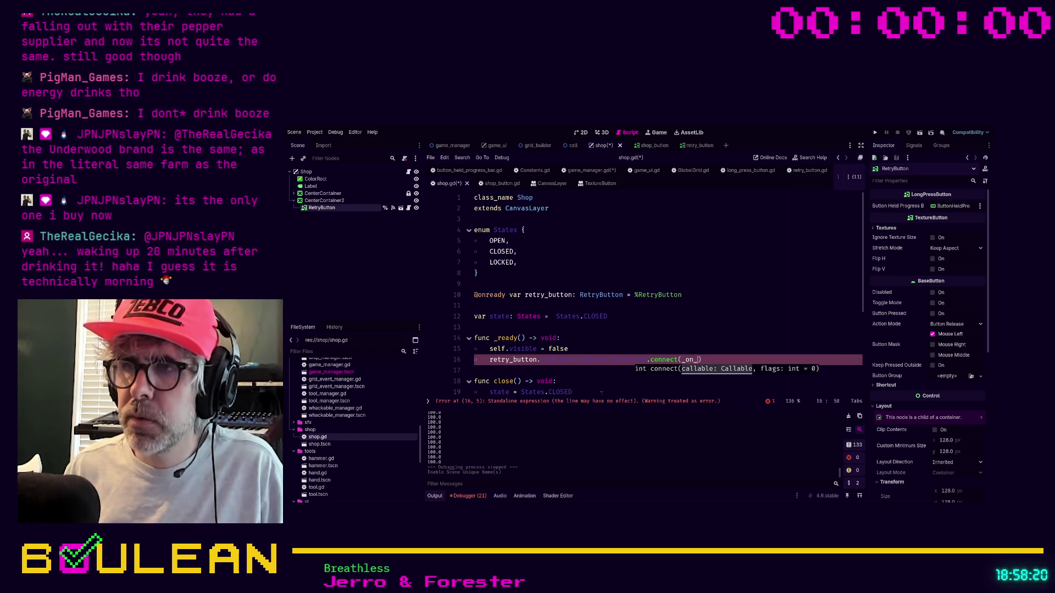
text(on)
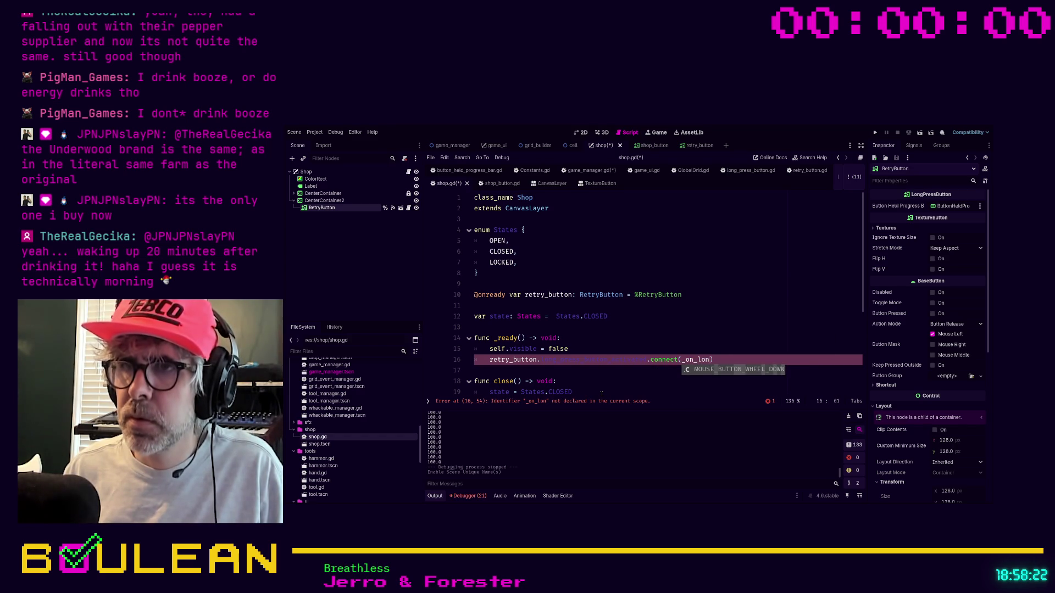
key(BackSpace)
key(BackSpace)
key(BackSpace)
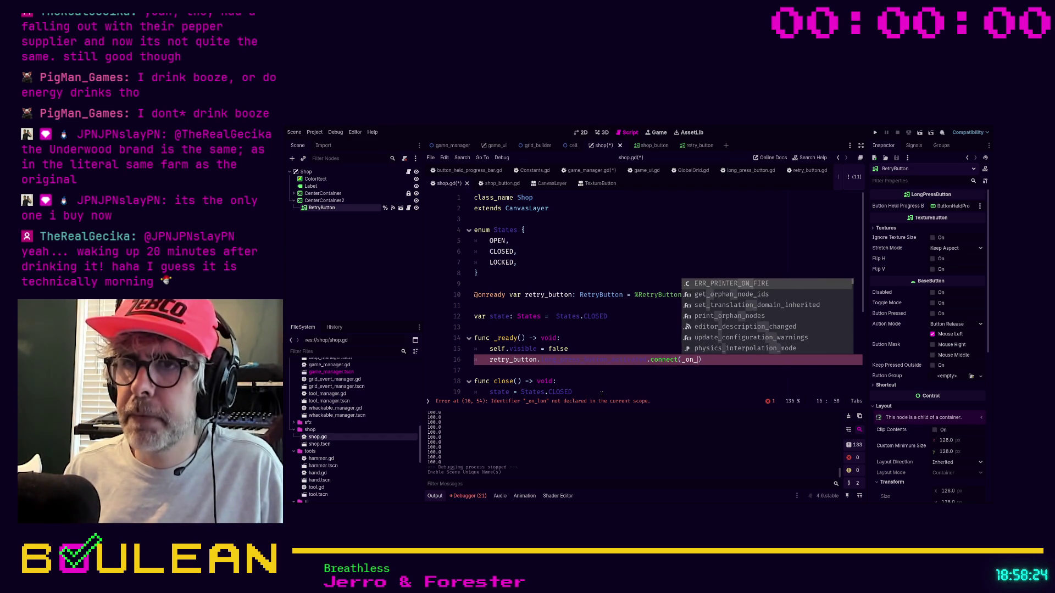
text(retry_button)
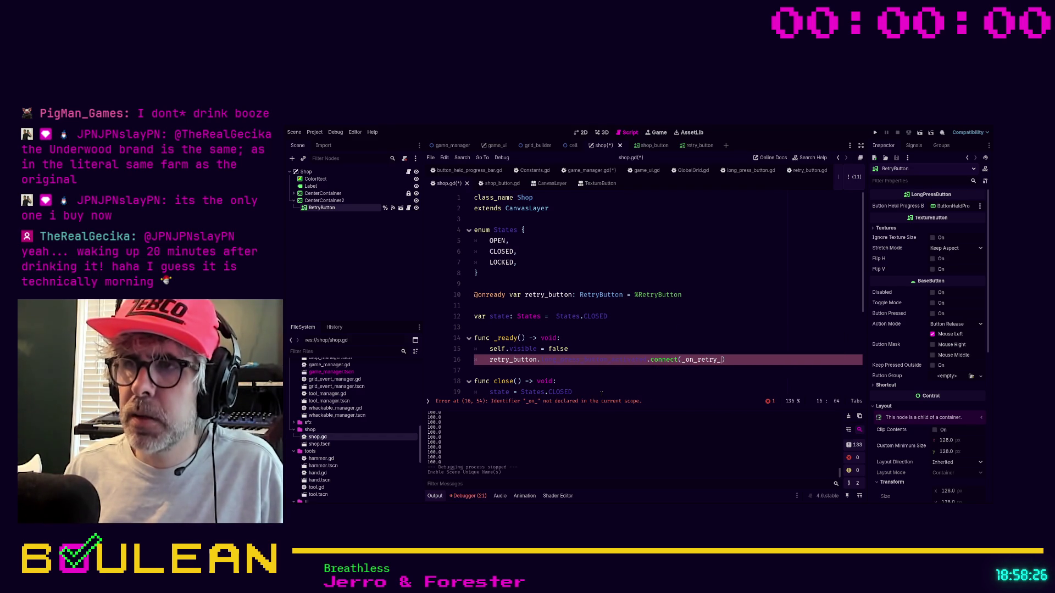
text(_)
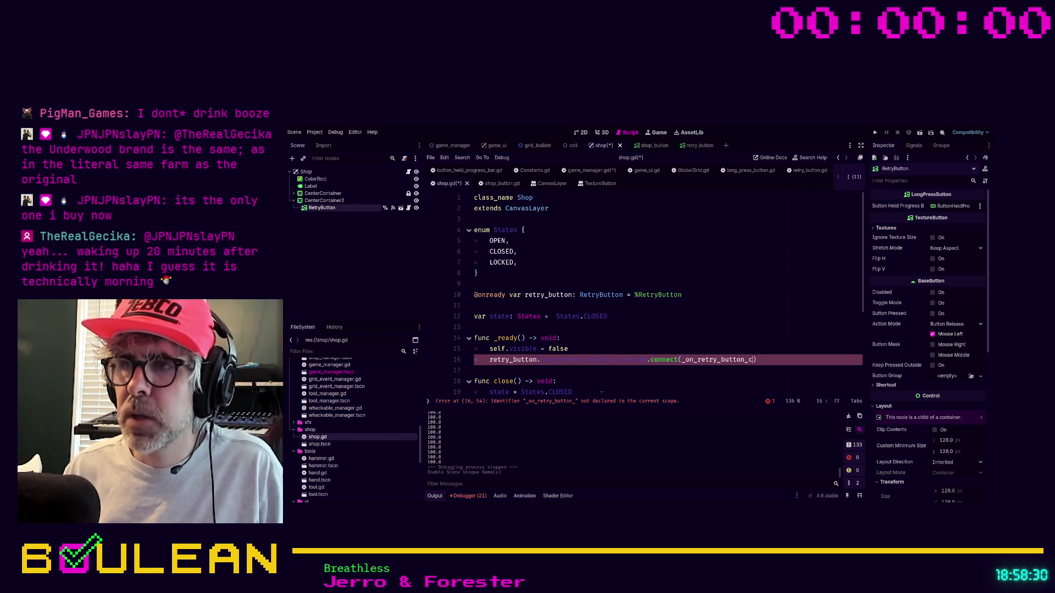
text(activated)
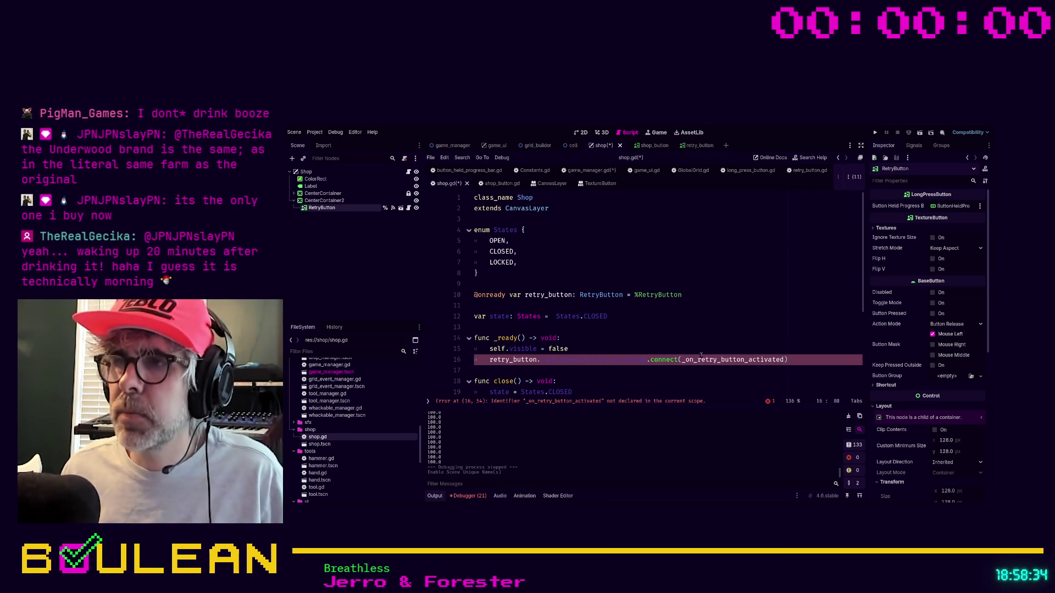
click(591, 171)
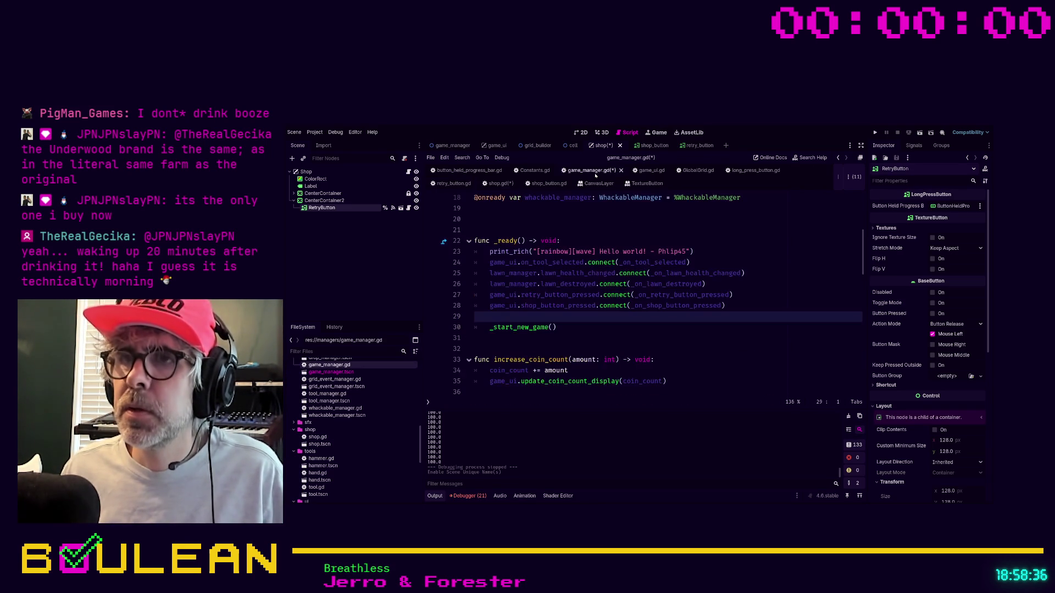
click(598, 330)
key(ctrl+f)
text(act)
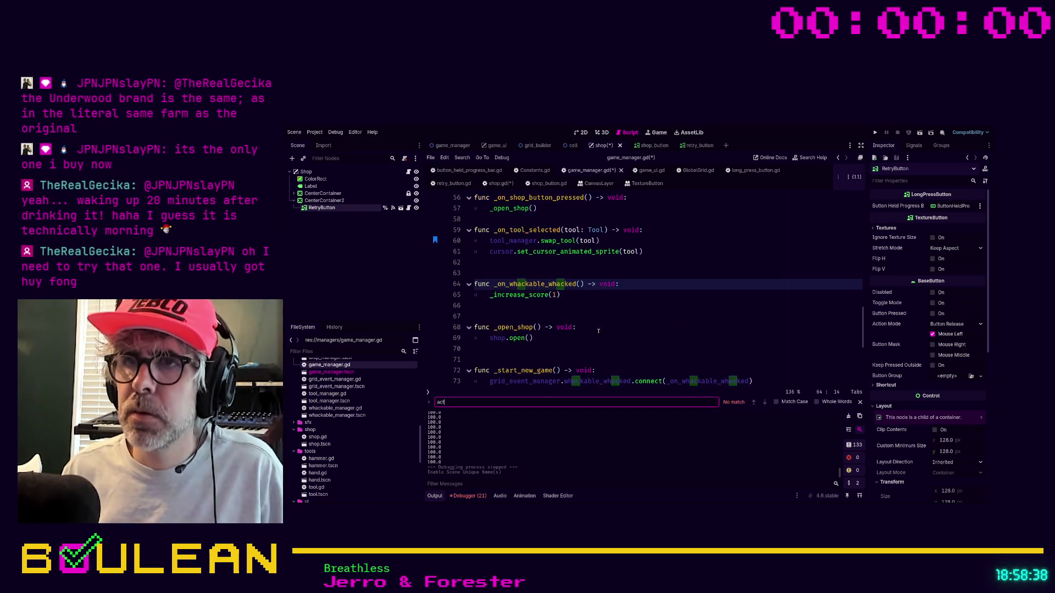
text(ivate)
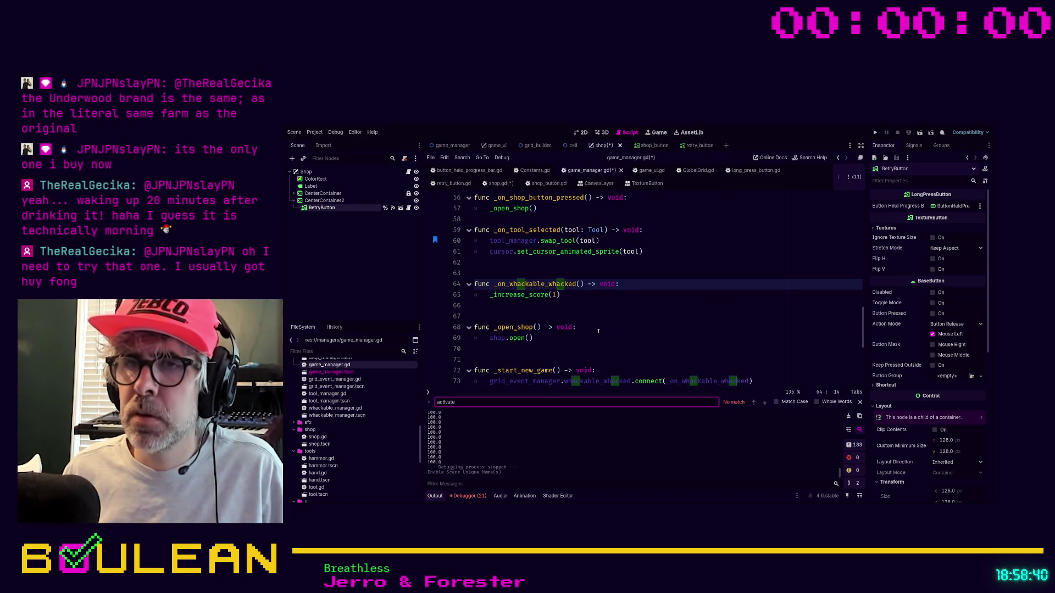
key(ctrl+a)
text(on)ret)
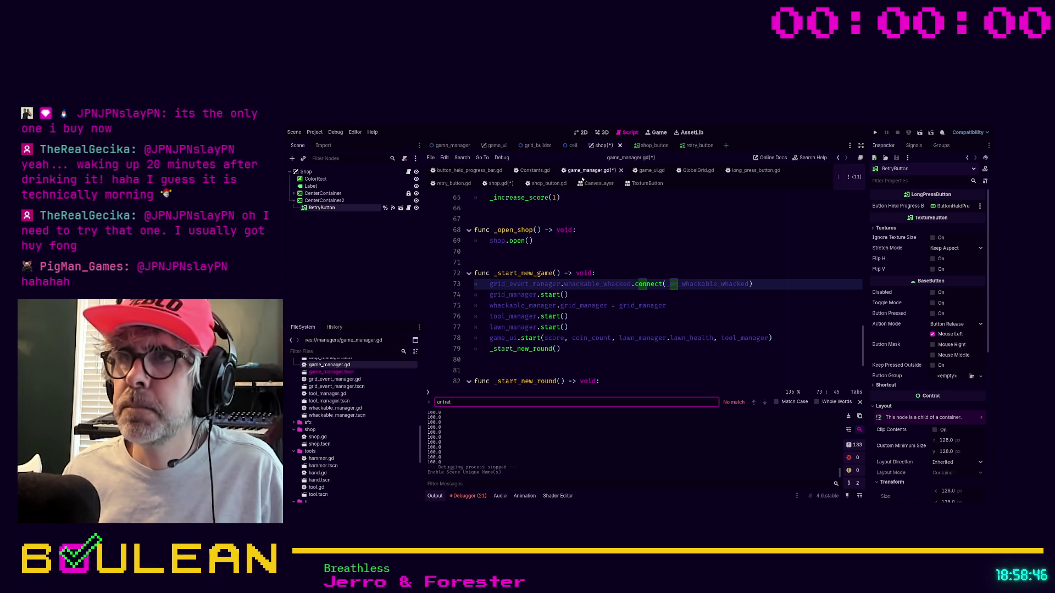
click(650, 170)
key(ctrl+f)
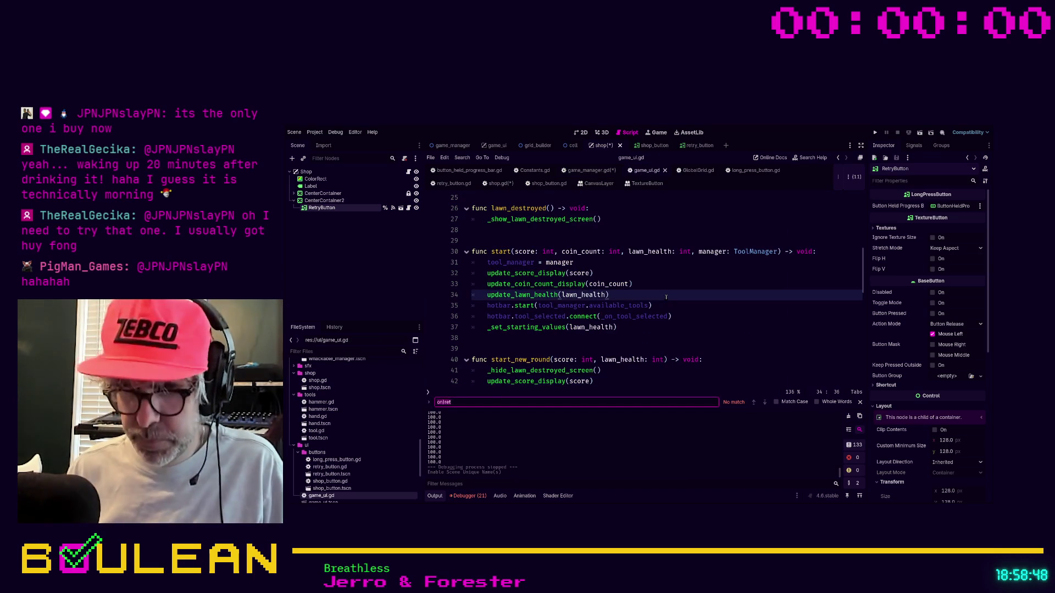
text(activate)
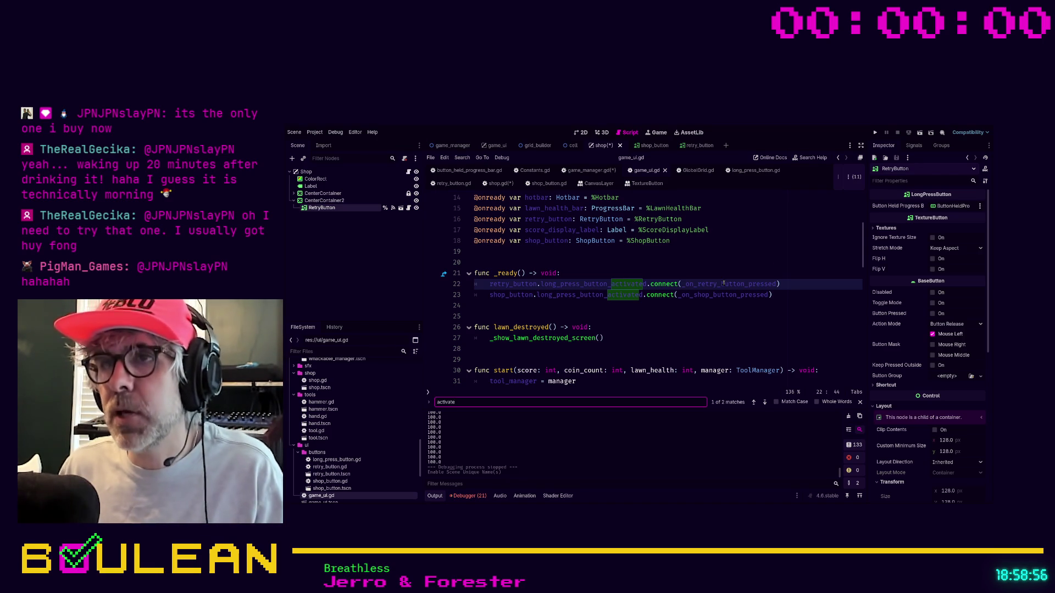
click(585, 171)
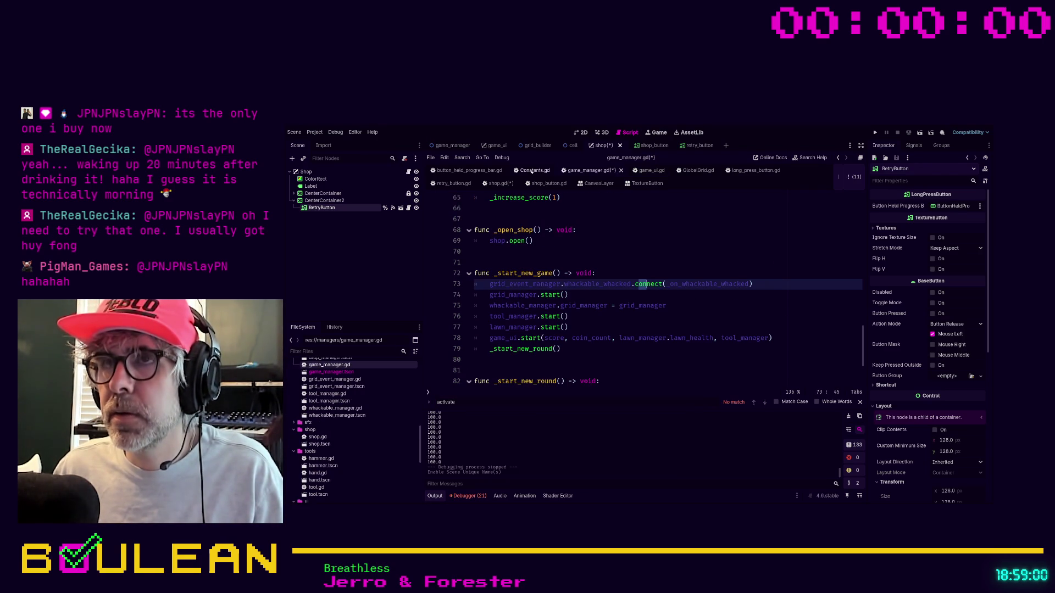
Step: In shop.gd, copy the _on_retry_button_activated handler name from the _ready connection
click(497, 183)
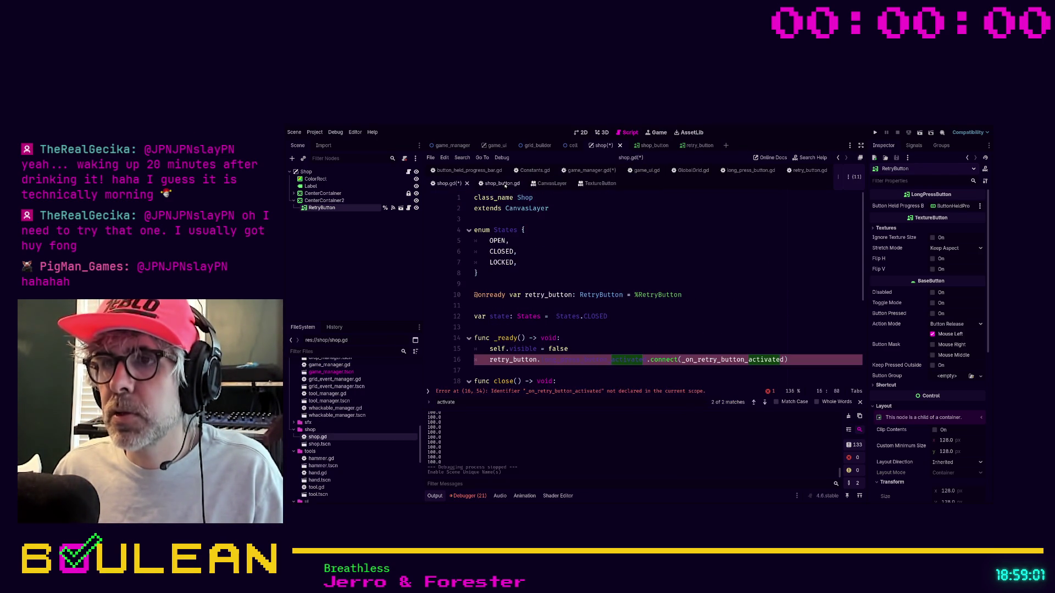
click(740, 351)
scroll(771, 357, down, 1)
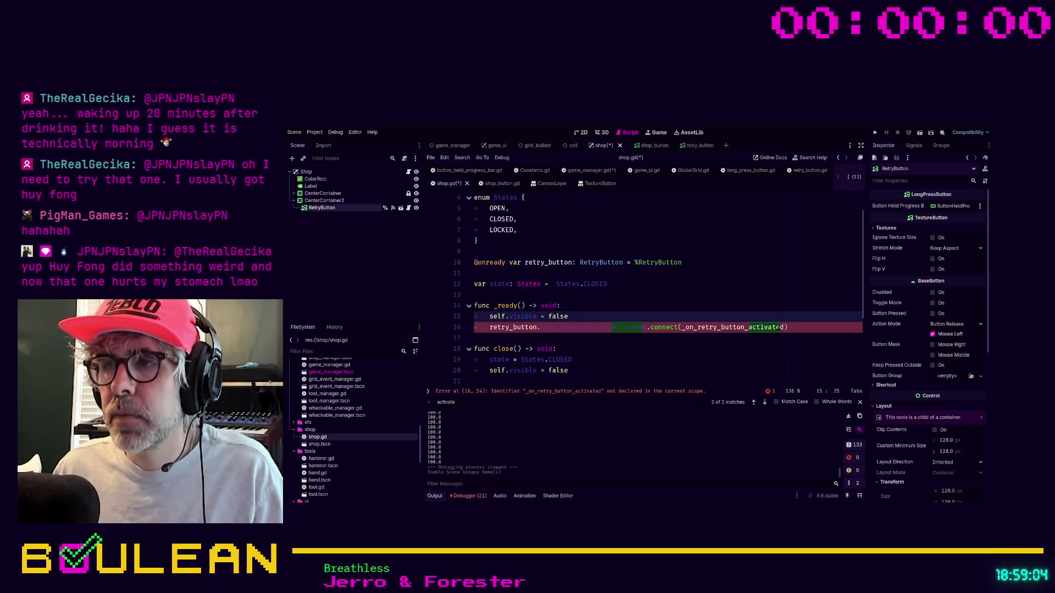
double_click(753, 327)
key(ctrl+c)
scroll(640, 328, down, 3)
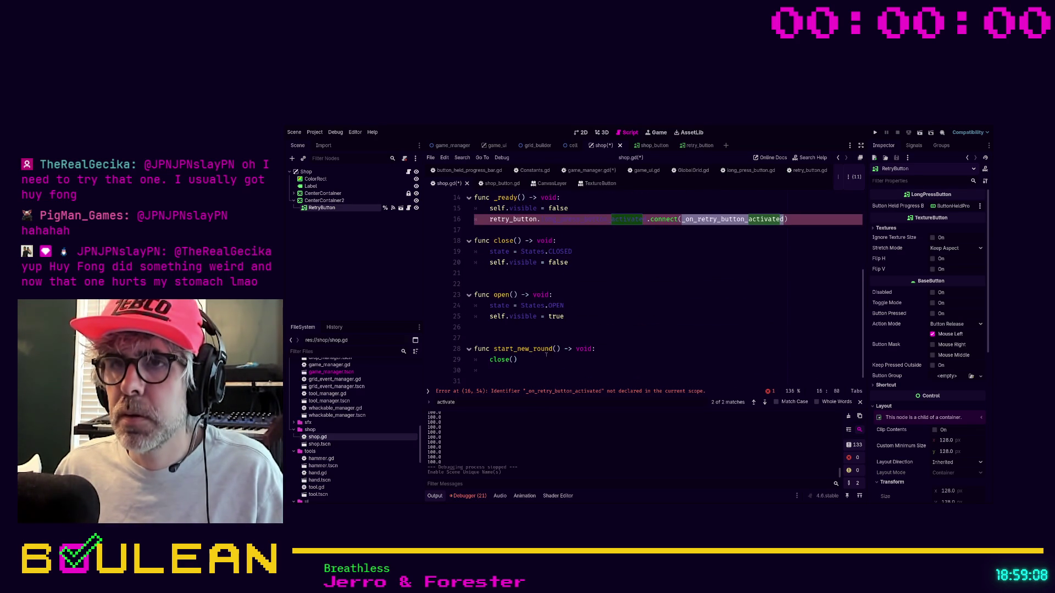
Step: Add 'func _on_retry_button_activated() -> void:' with a pass body at the script's end
click(555, 371)
click(553, 383)
key(Return)
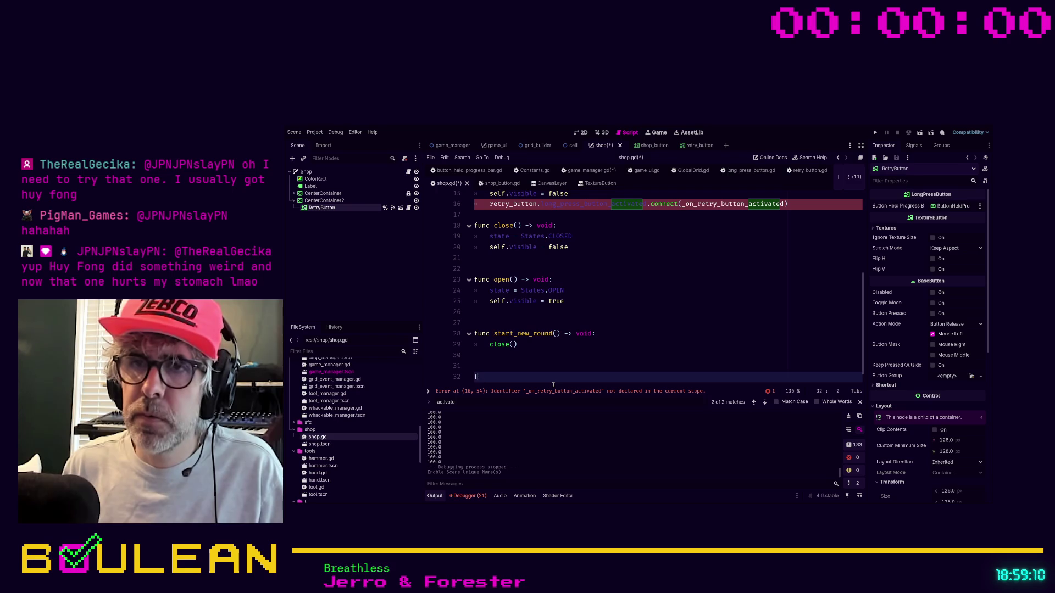
text(func)
key(ctrl+v)
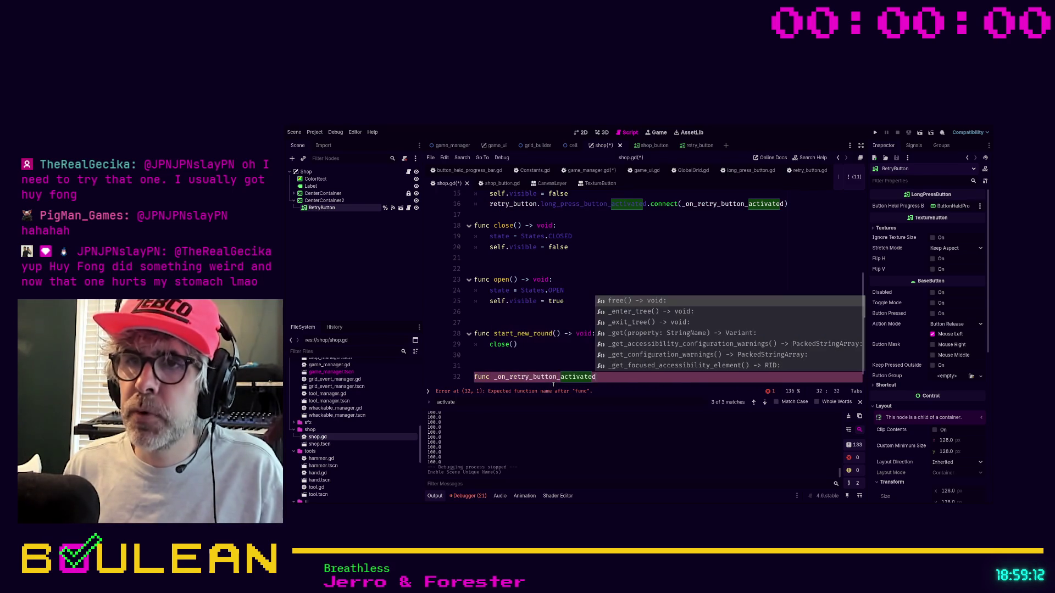
text(() -> )
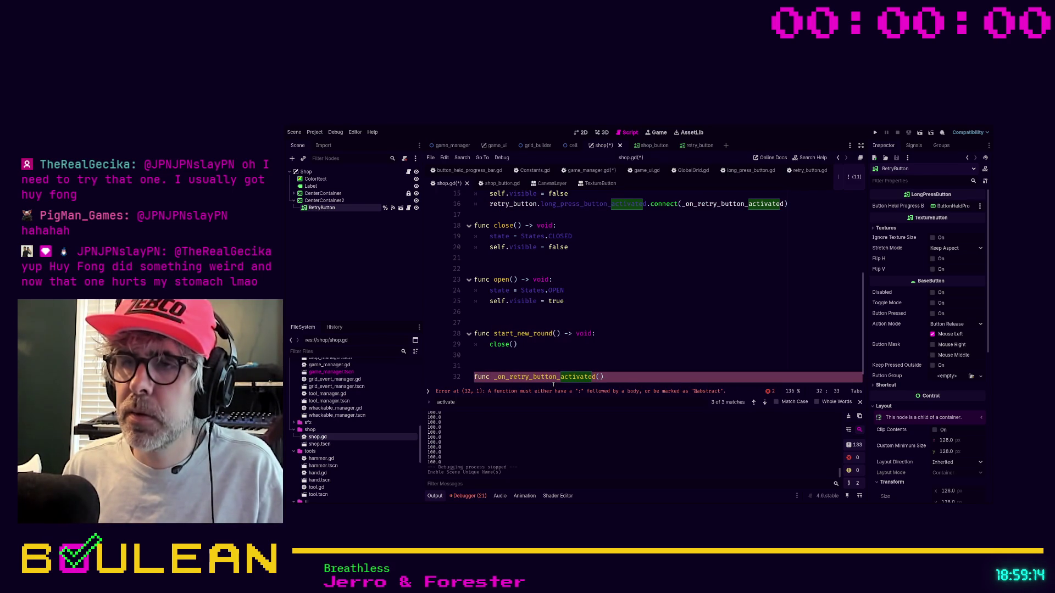
text(void:)
key(Return)
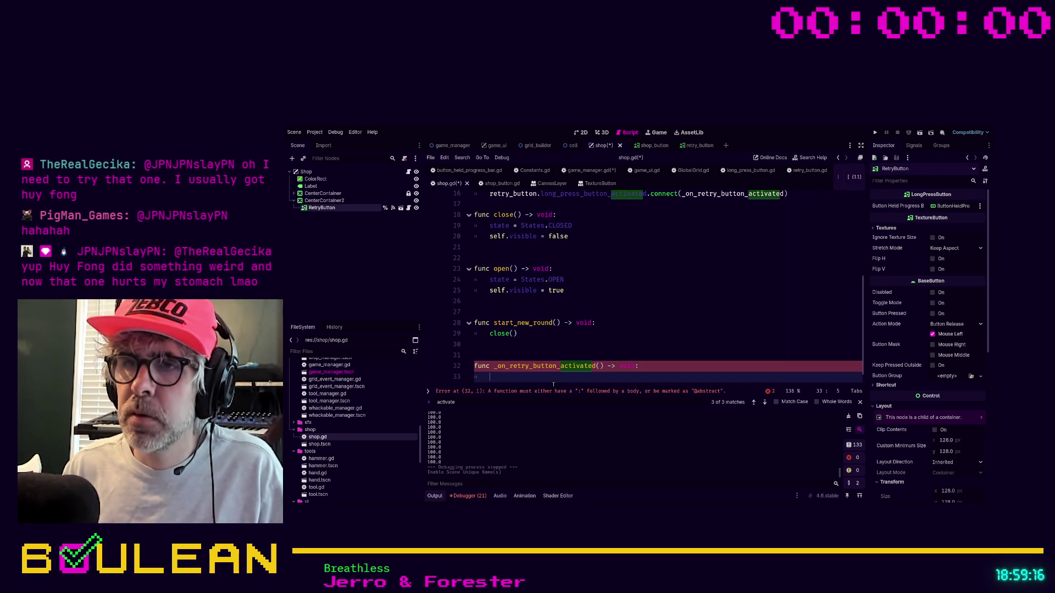
text(pass)
click(624, 351)
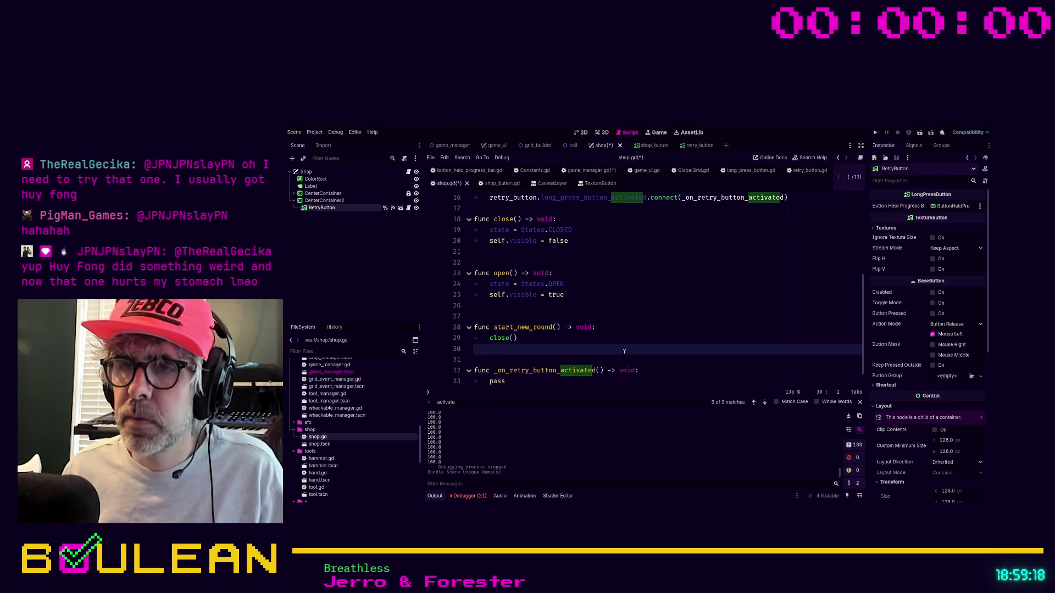
scroll(566, 374, down, 1)
click(505, 370)
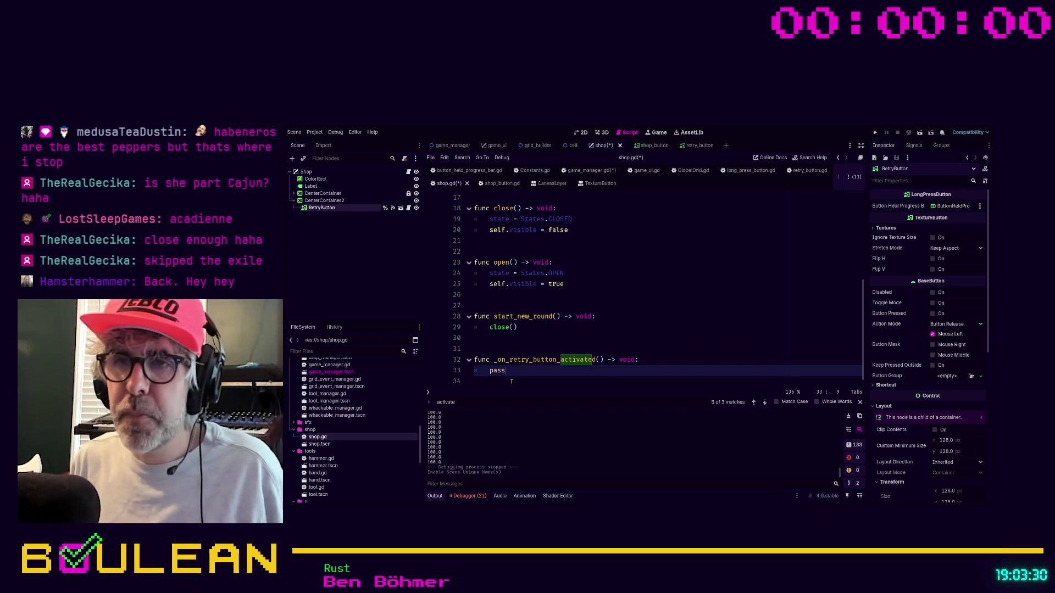
Step: Declare 'signal retry_button_activated()' below the States enum in shop.gd
scroll(569, 295, up, 5)
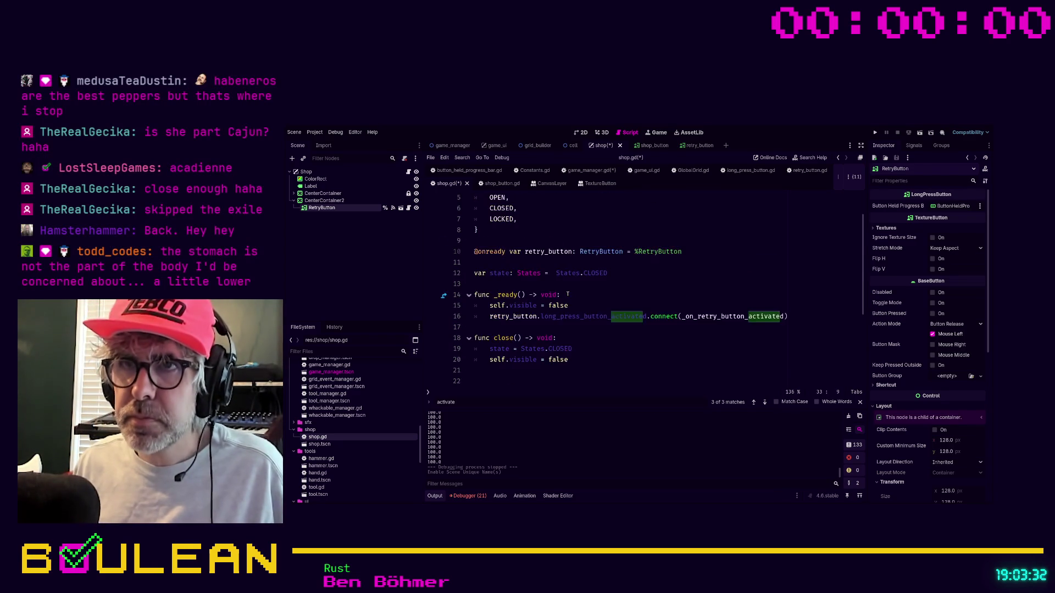
click(507, 285)
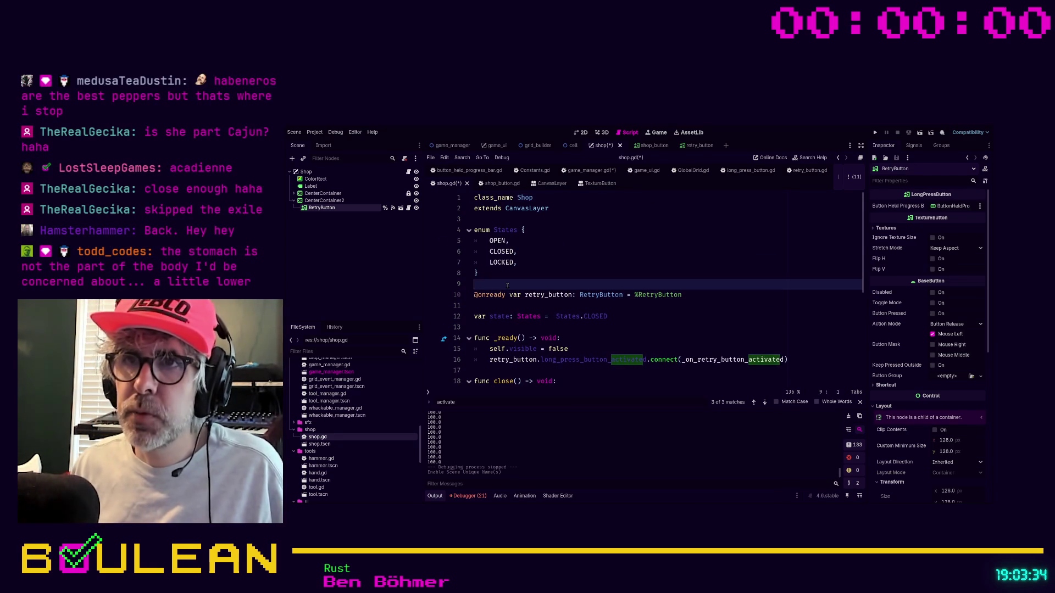
key(Return)
text(s)
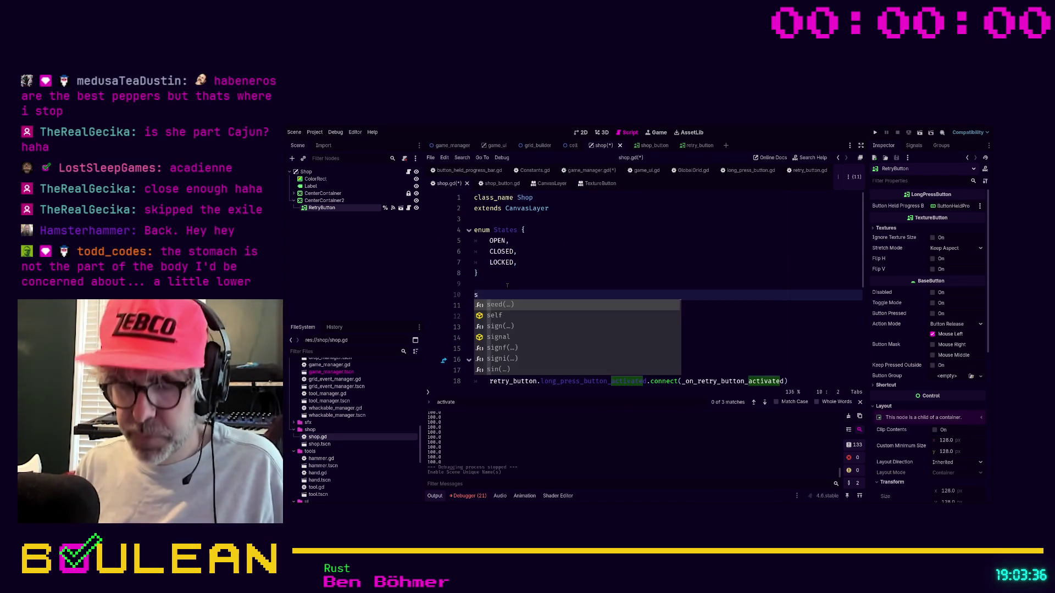
text(ignal retr)
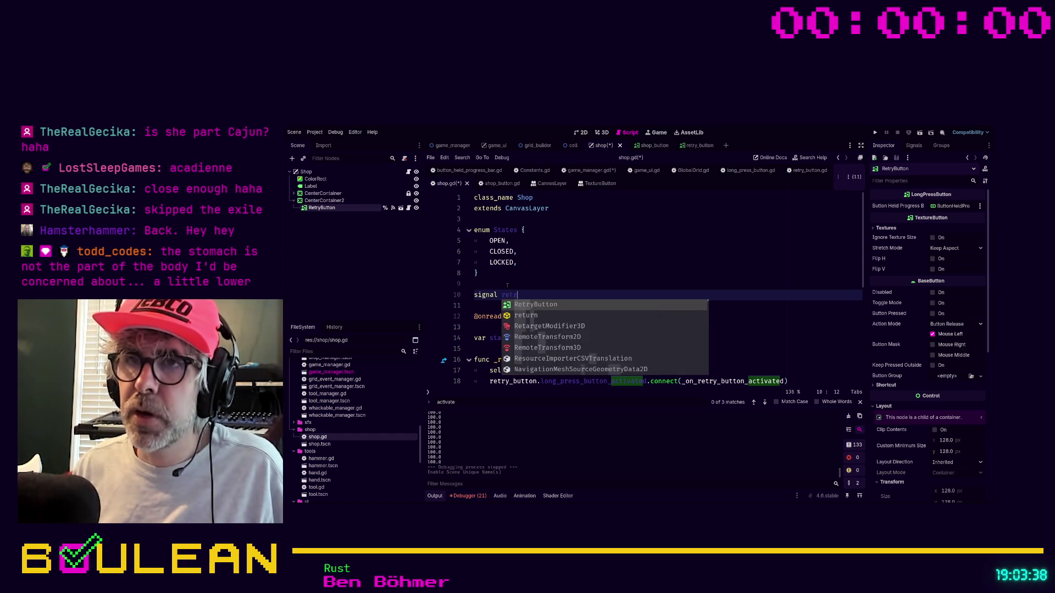
text(y_button_activated)
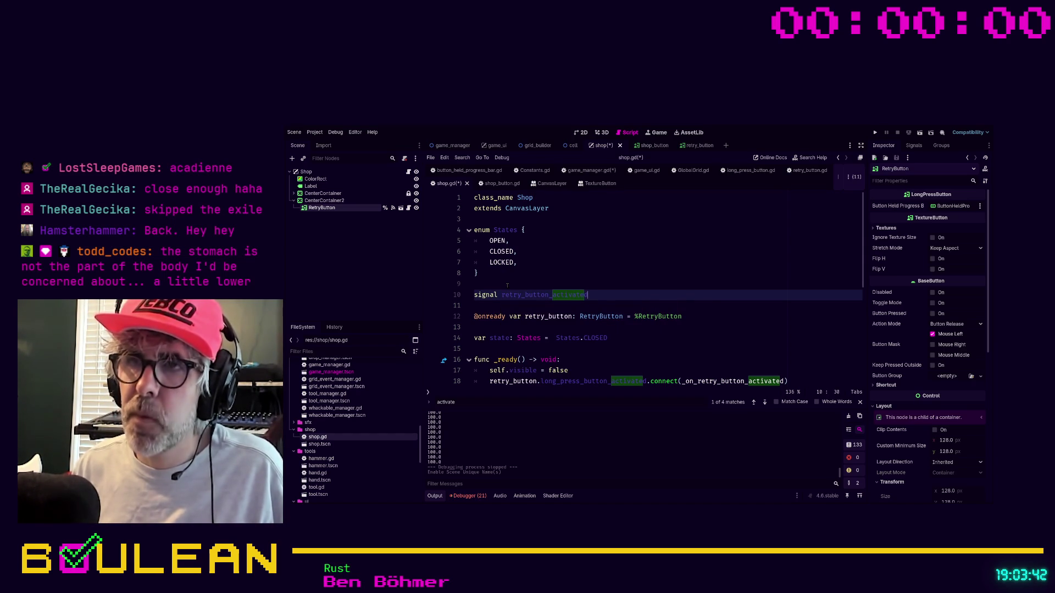
text(())
Step: Replace pass in the retry handler with retry_button_activated.emit() and save the script
scroll(507, 285, down, 6)
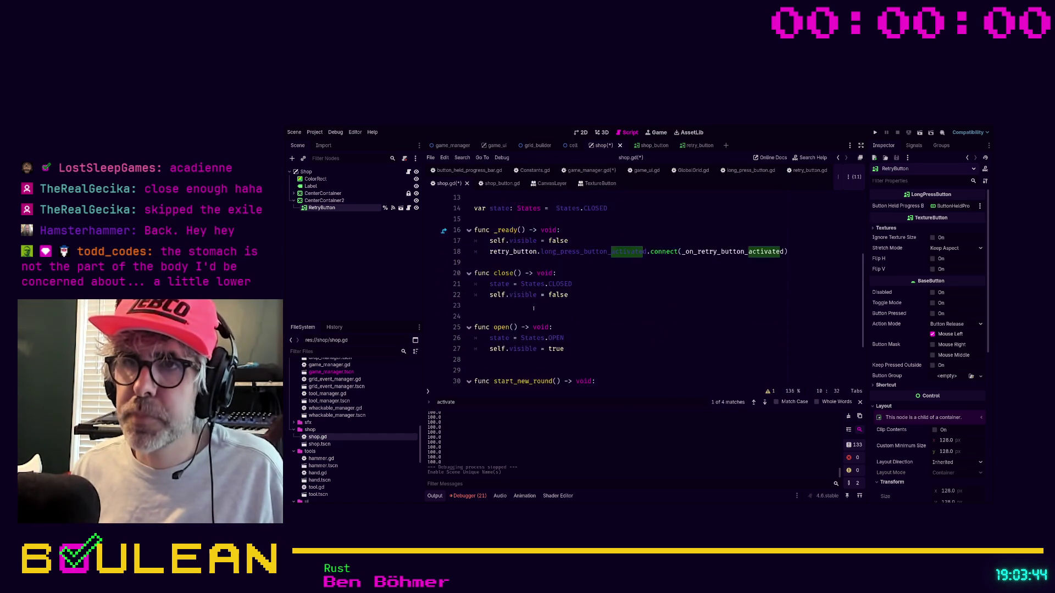
double_click(497, 370)
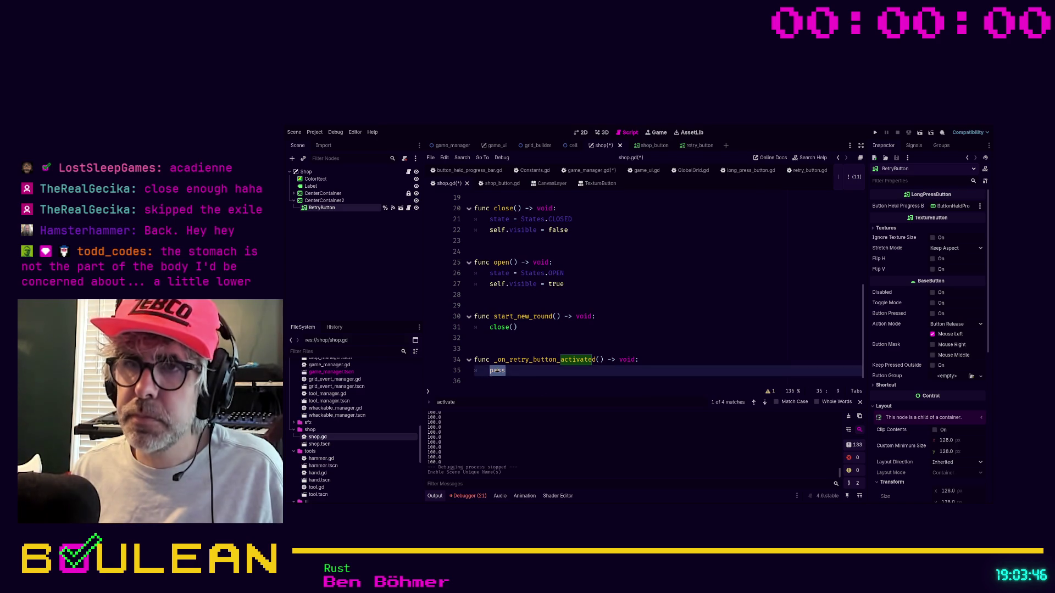
text(ret)
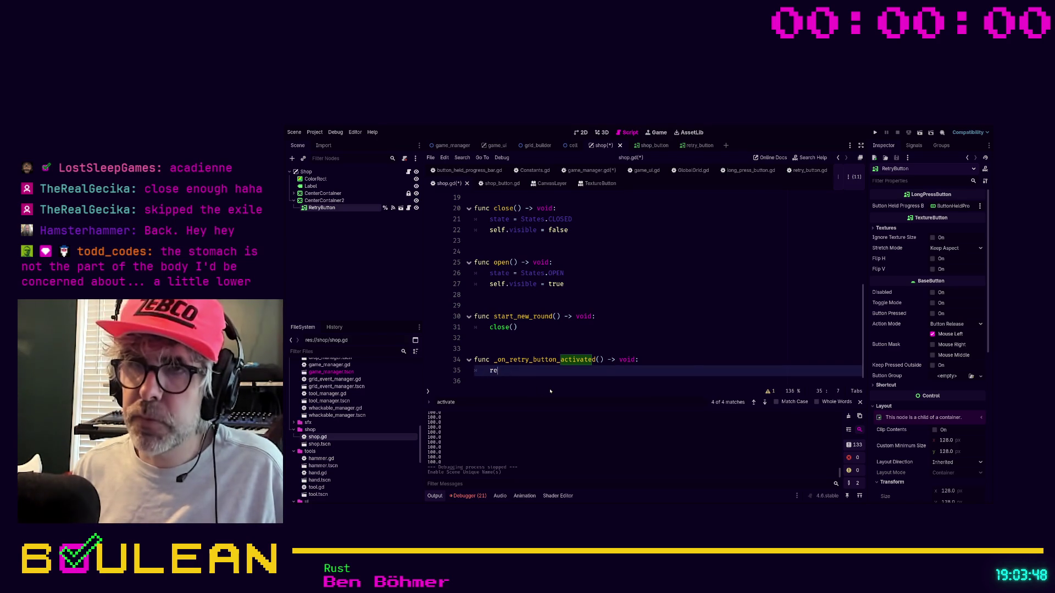
key(Down)
key(Return)
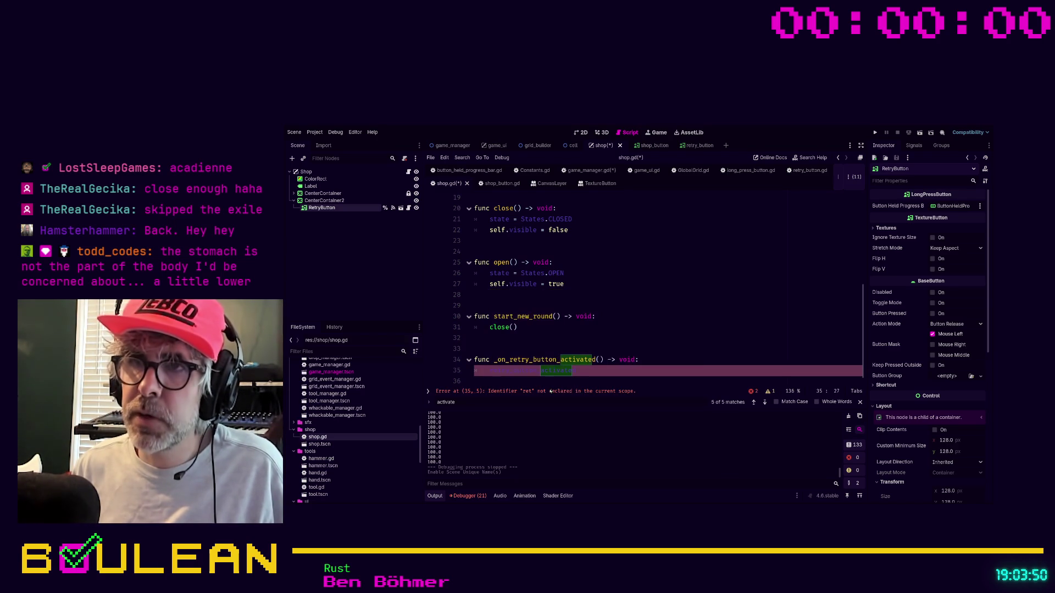
text(.emit())
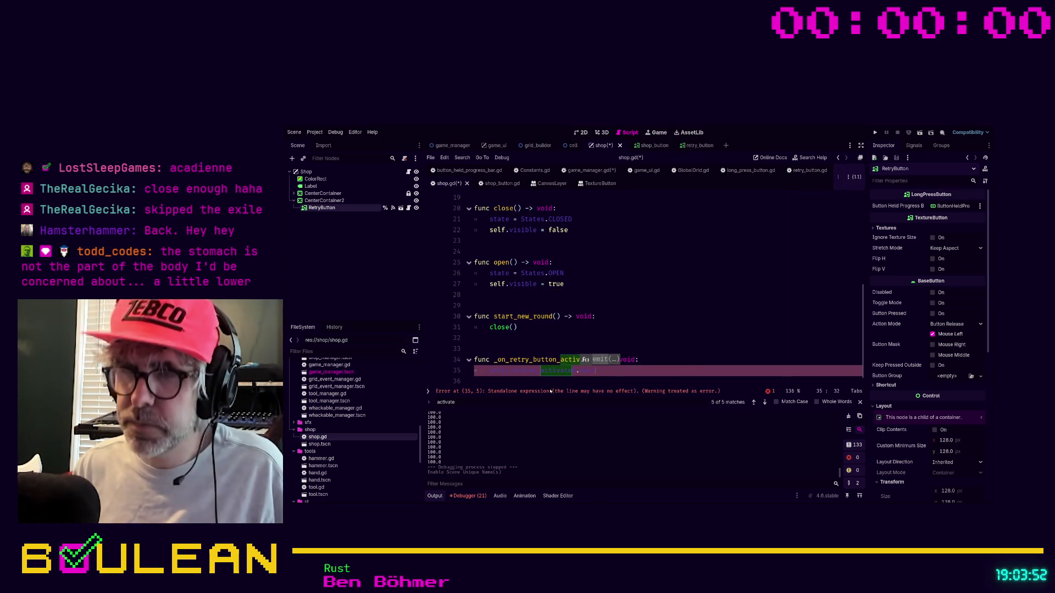
click(615, 332)
key(ctrl+s)
scroll(614, 334, up, 6)
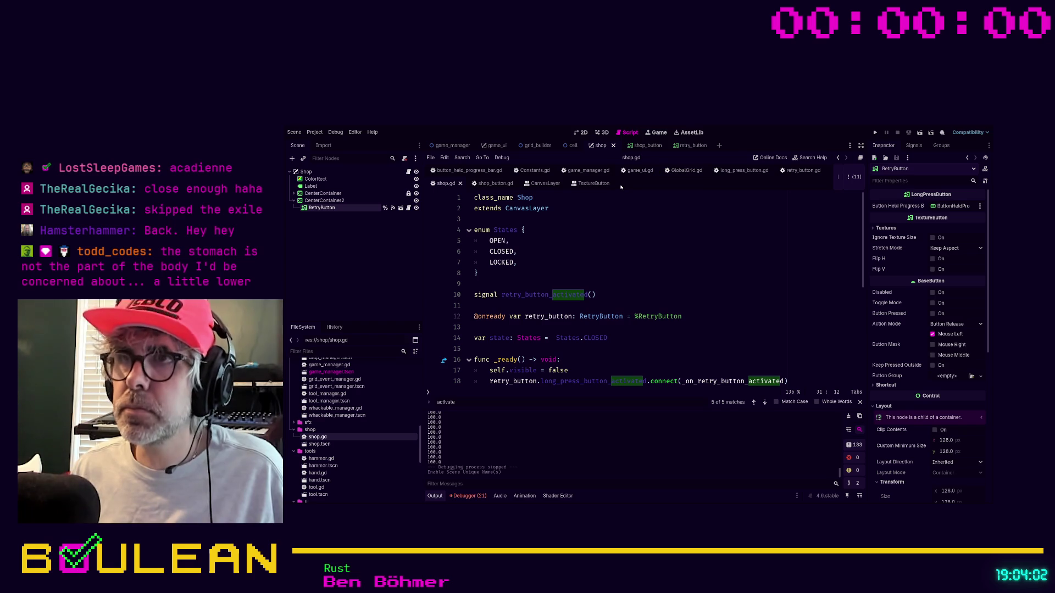
Step: In game_manager.gd's _ready, add shop.retry_button_activated.connect(_on_retry_button_activated)
click(571, 170)
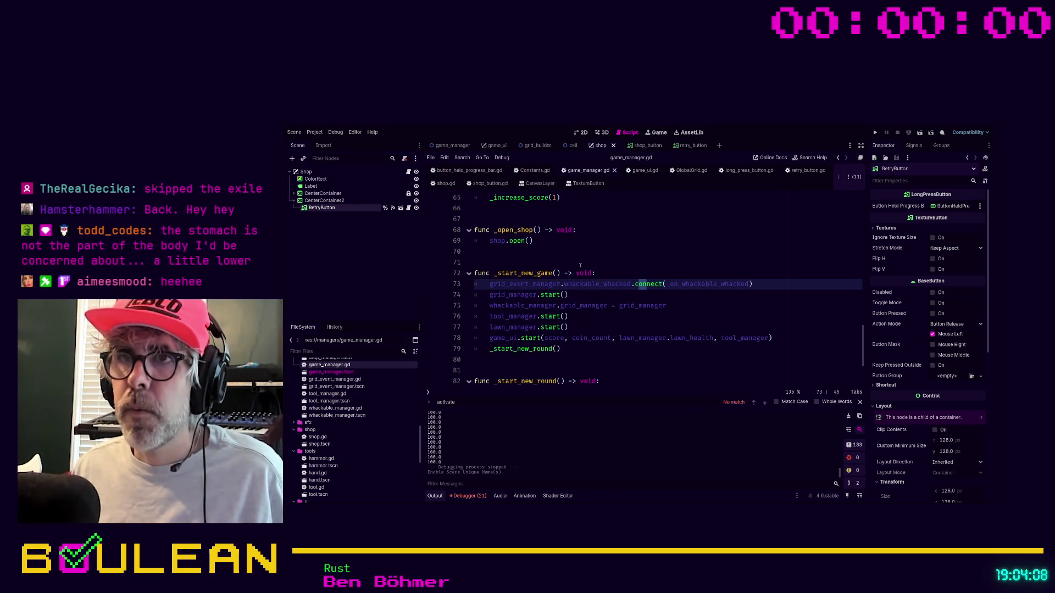
scroll(580, 270, up, 4)
scroll(580, 269, up, 13)
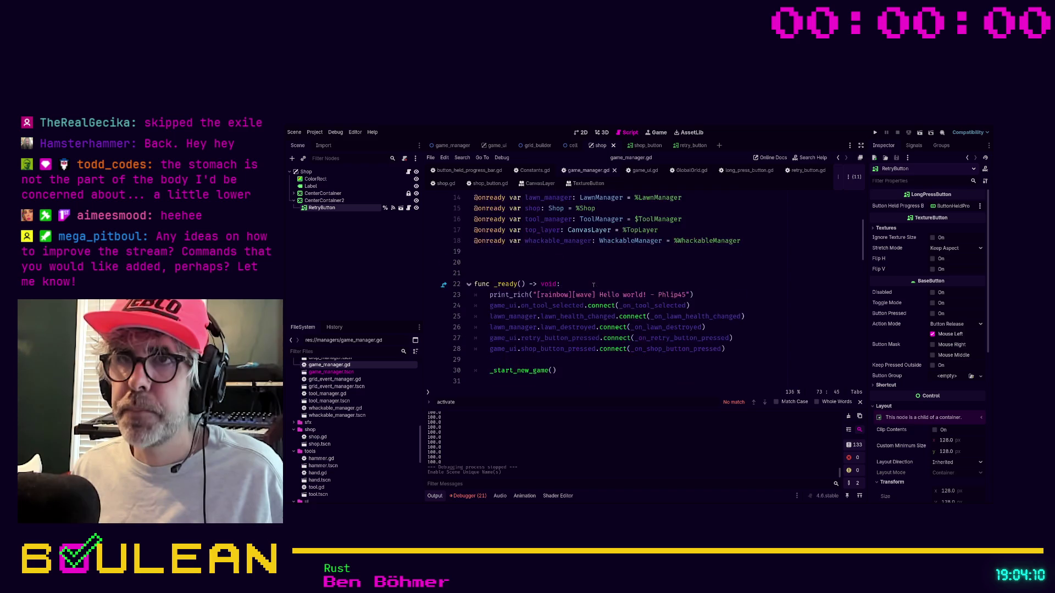
scroll(593, 285, down, 2)
click(733, 283)
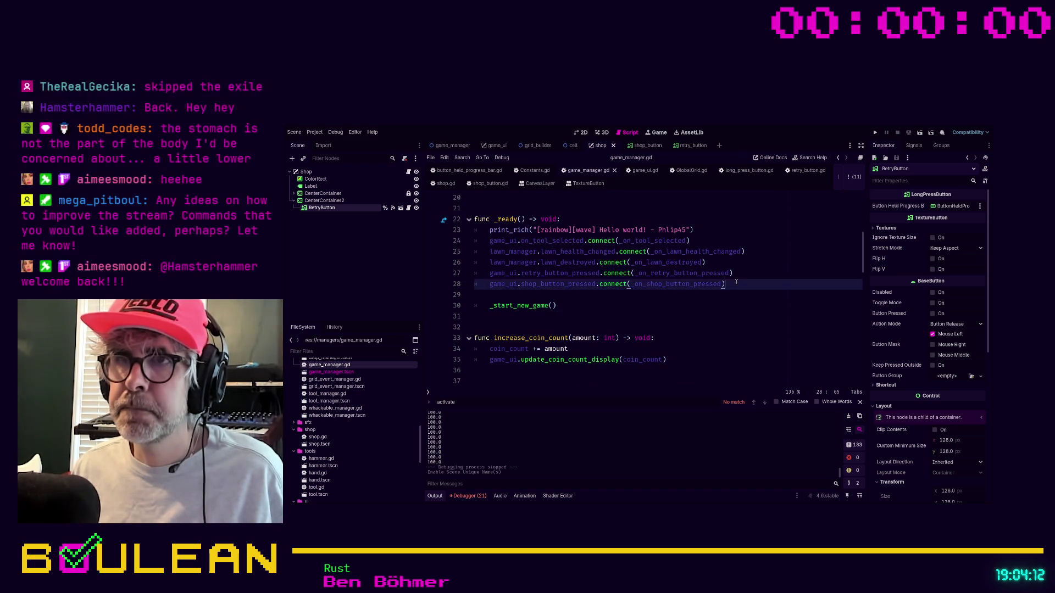
key(Return)
text(s)
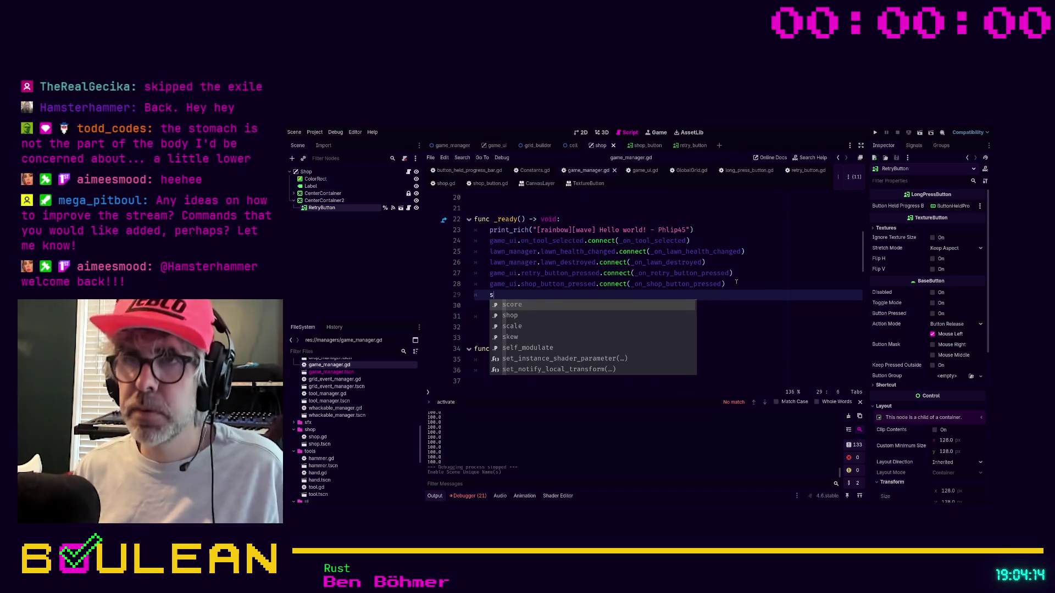
text(hop.on)
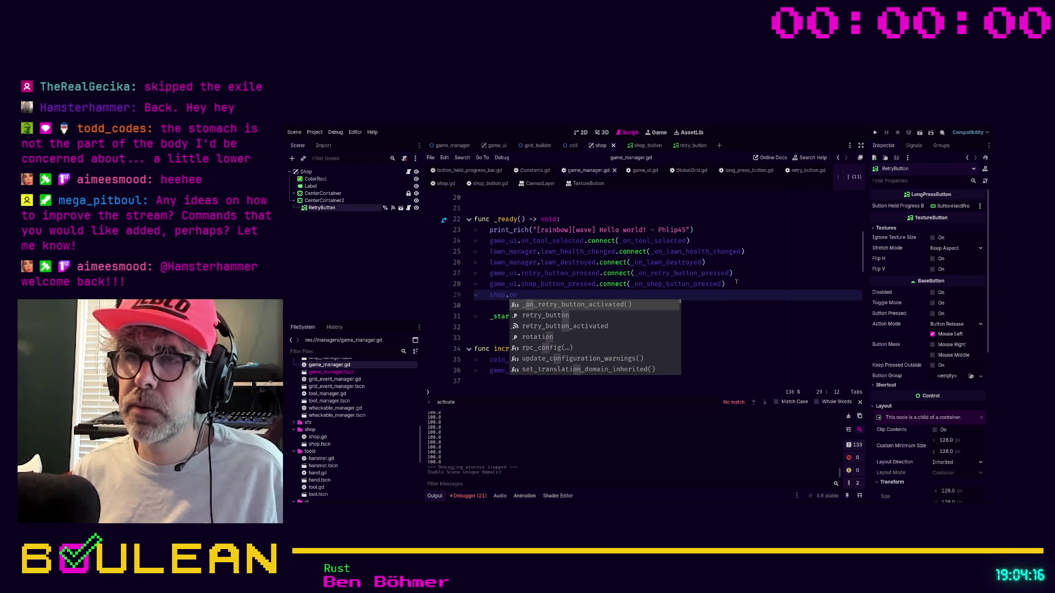
text(et)
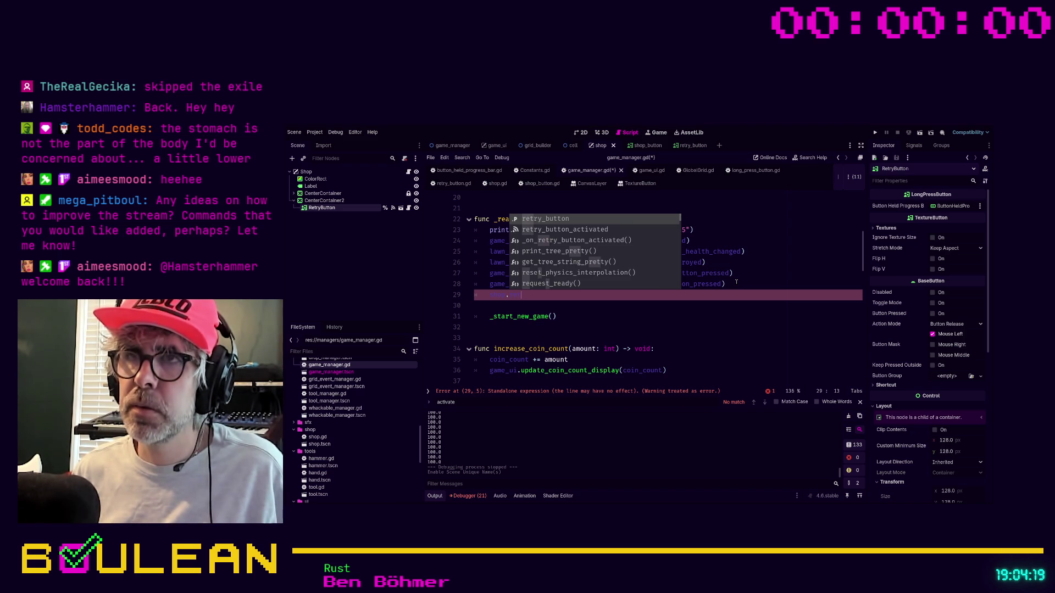
key(Return)
text(.connect(_on_retry_bu)
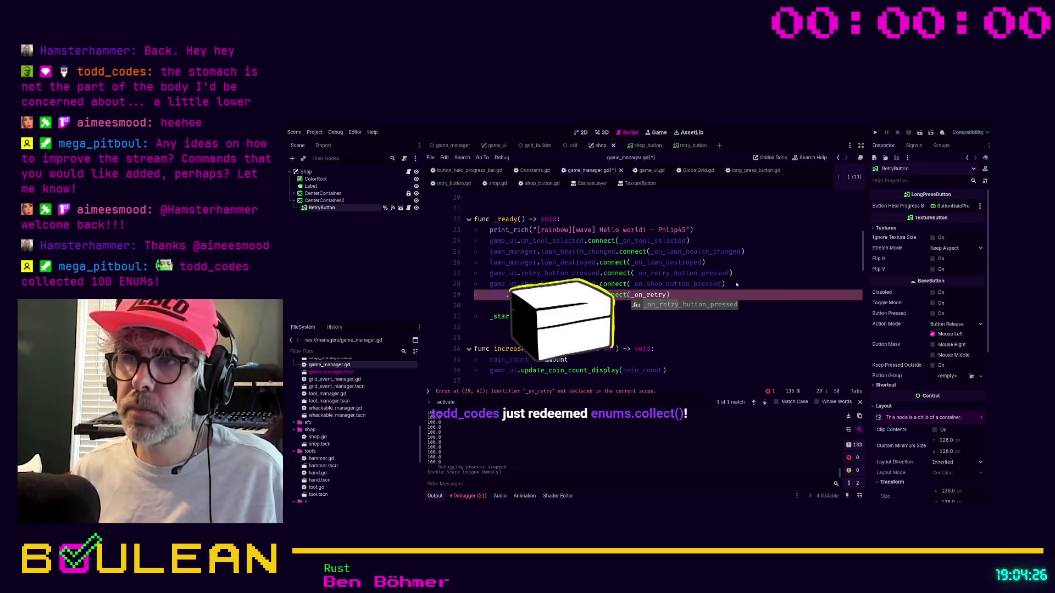
text(tton_activated)
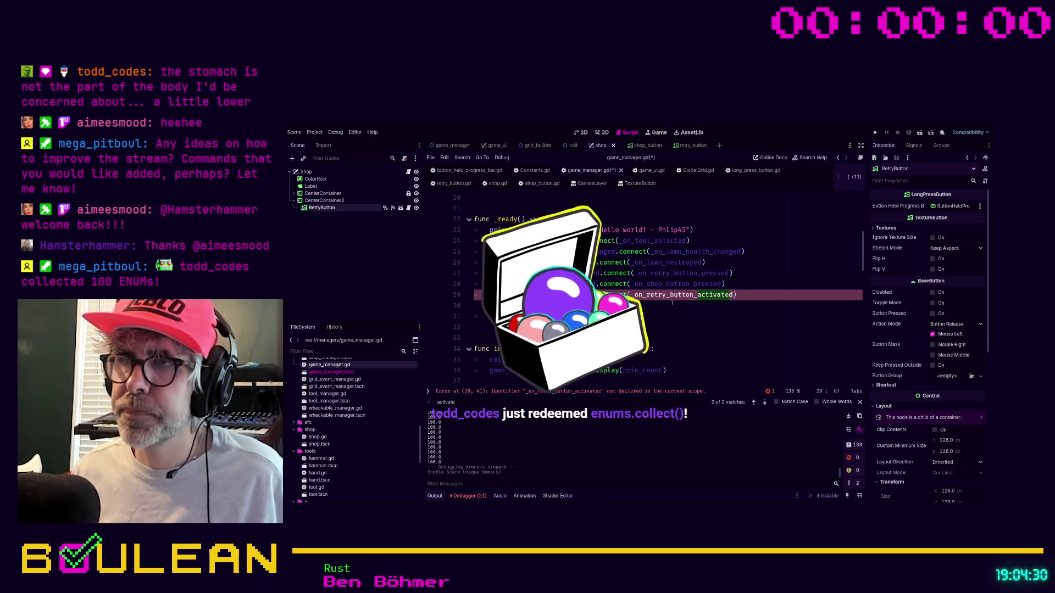
Step: Rename _on_retry_button_pressed to _on_retry_button_activated and update line 27's connection to match
scroll(655, 307, down, 9)
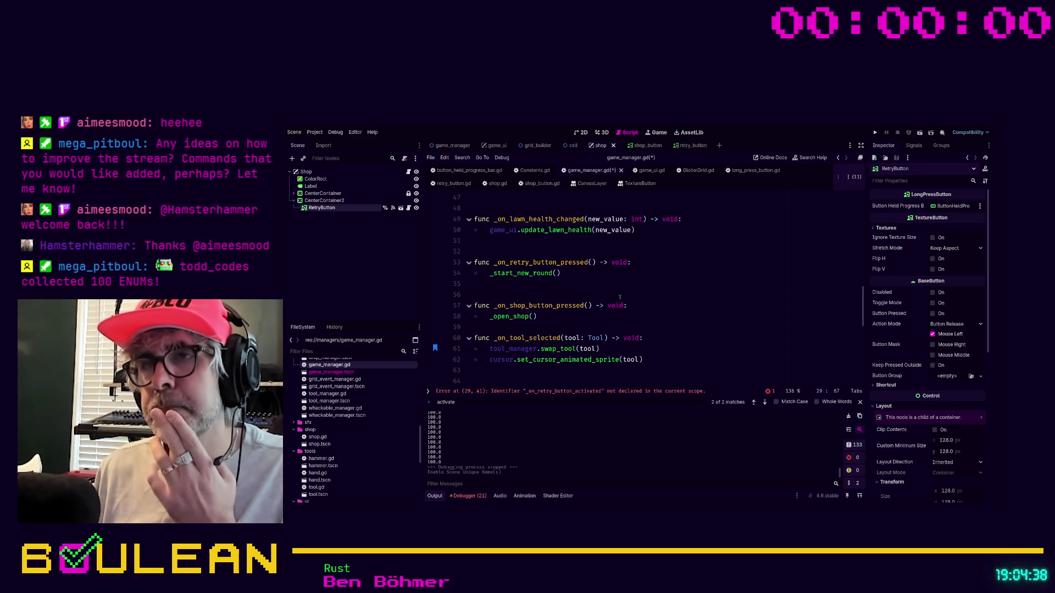
click(588, 262)
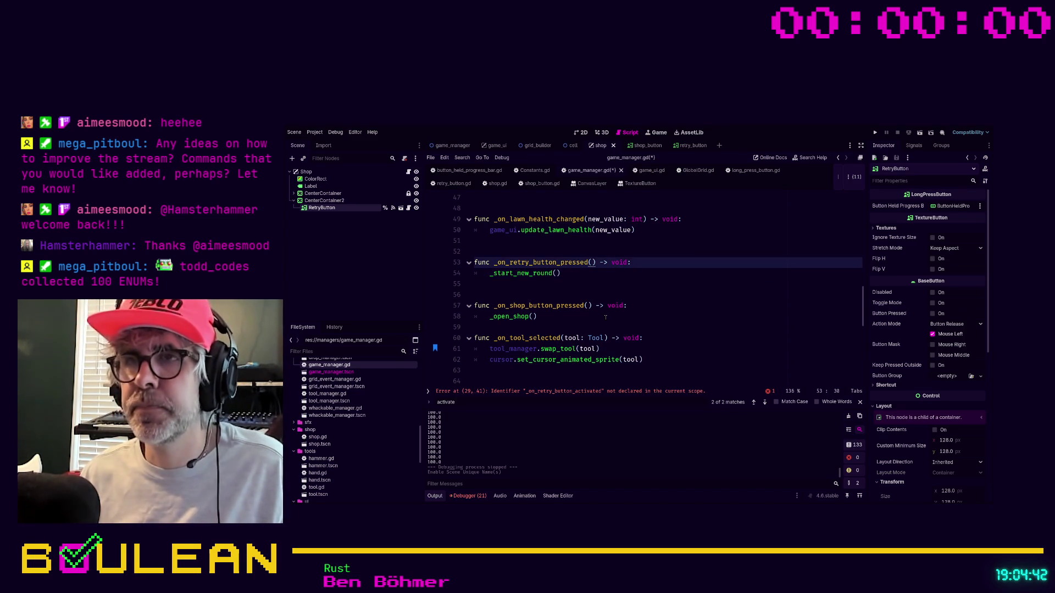
key(BackSpace)
key(BackSpace)
key(BackSpace)
text(activated)
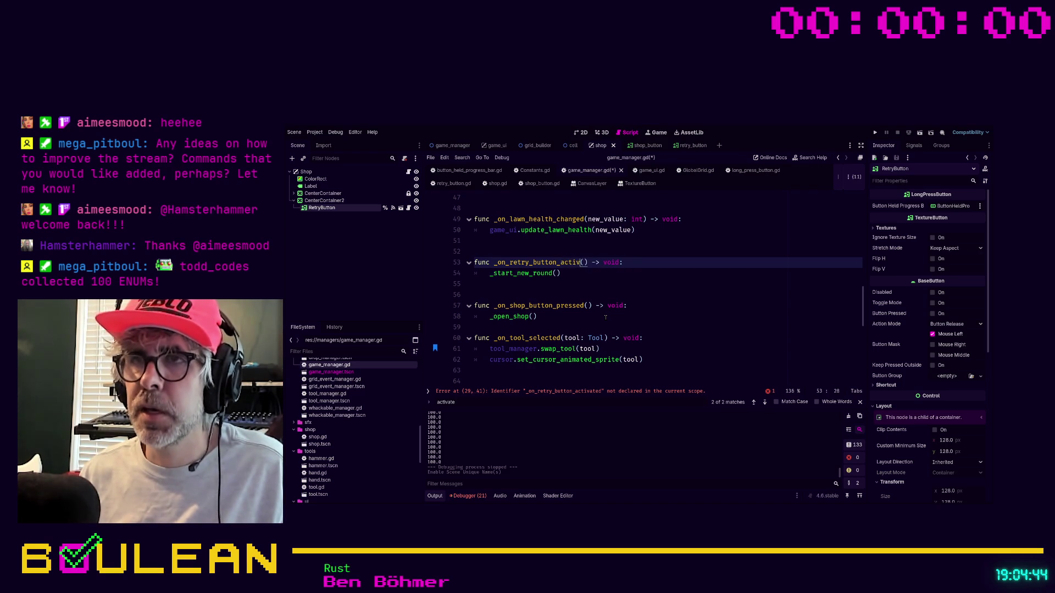
click(606, 284)
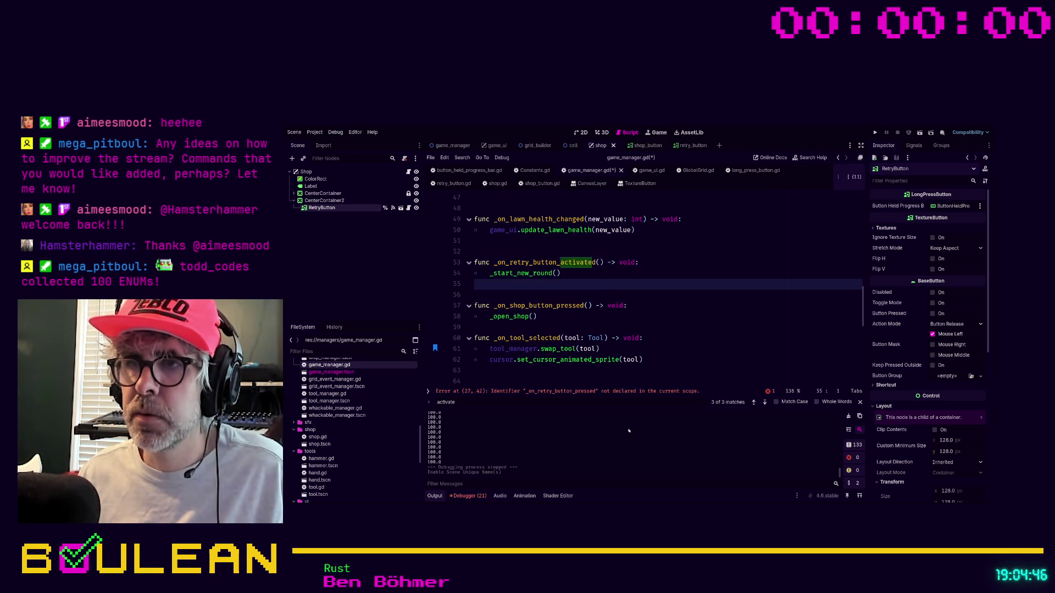
click(624, 391)
click(716, 285)
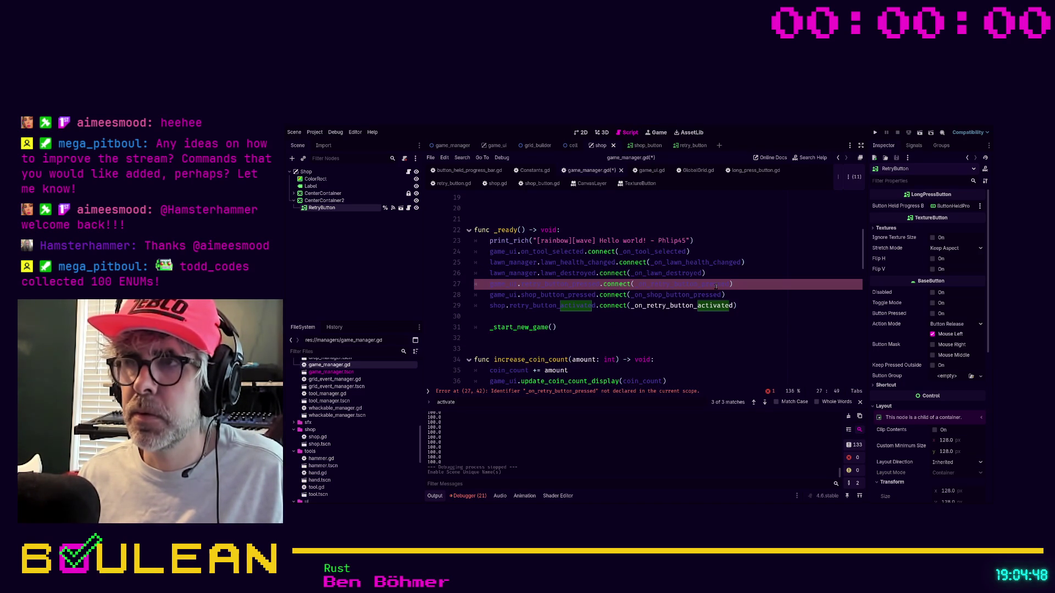
key(BackSpace)
key(BackSpace)
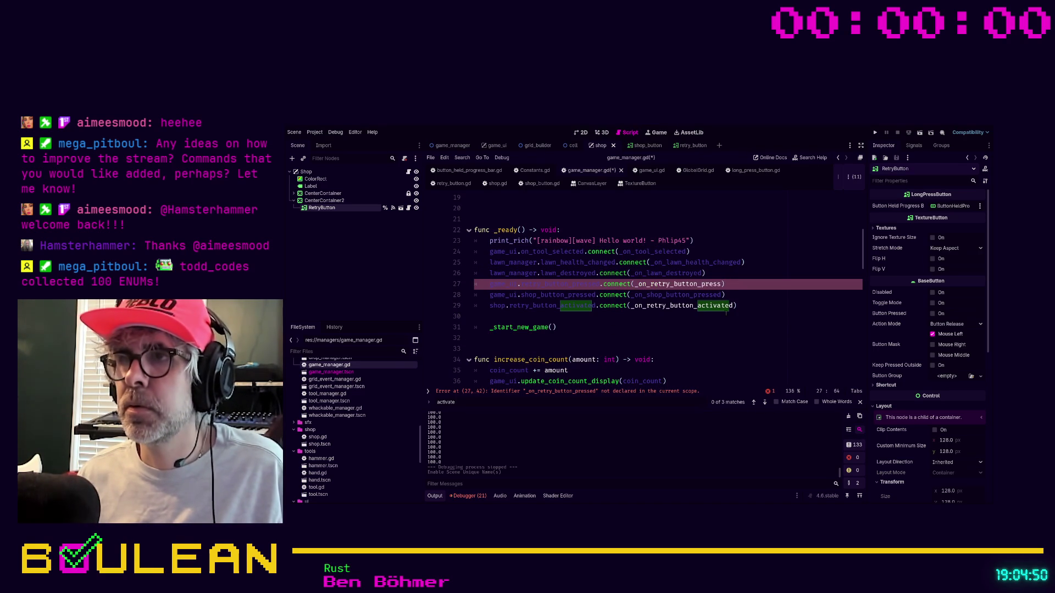
key(BackSpace)
text(activated)
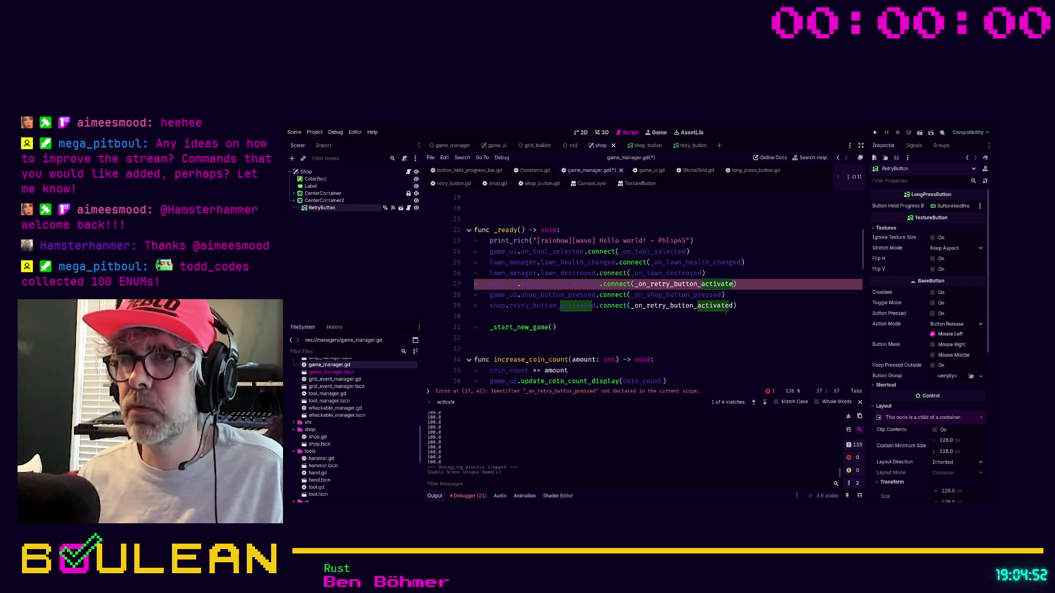
ctrl+click(576, 283)
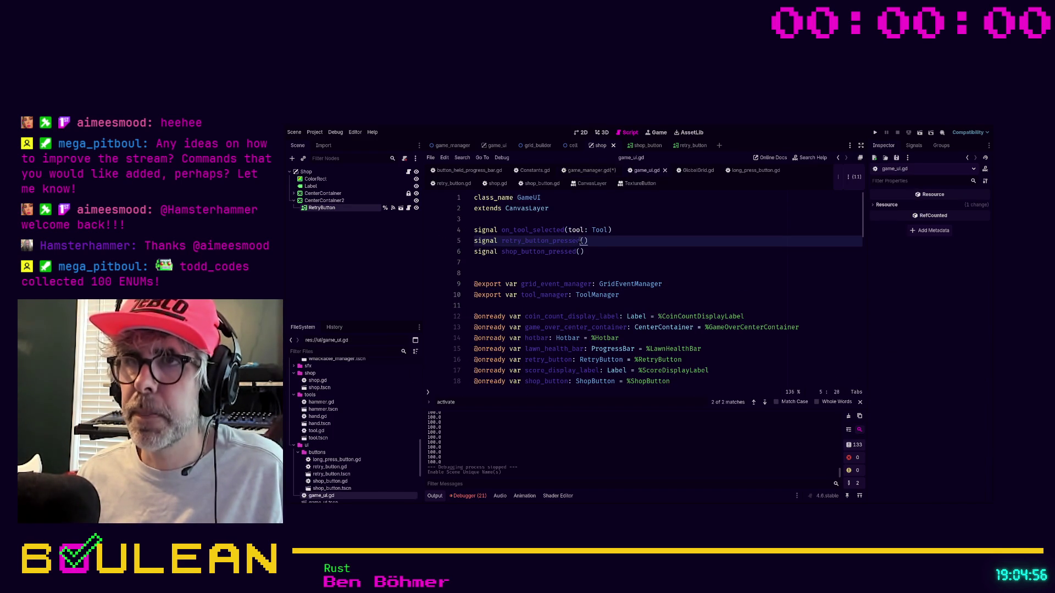
Step: In game_ui.gd, rename the signal declarations to retry_button_activated and shop_button_activated
drag(553, 243, 582, 242)
text(activate)
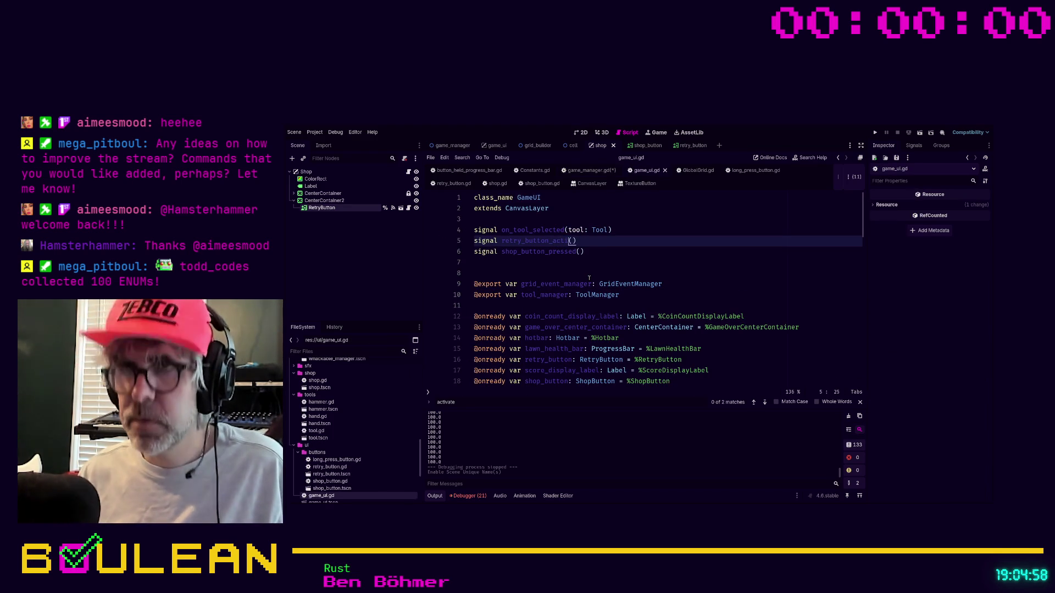
text(d)
key(Escape)
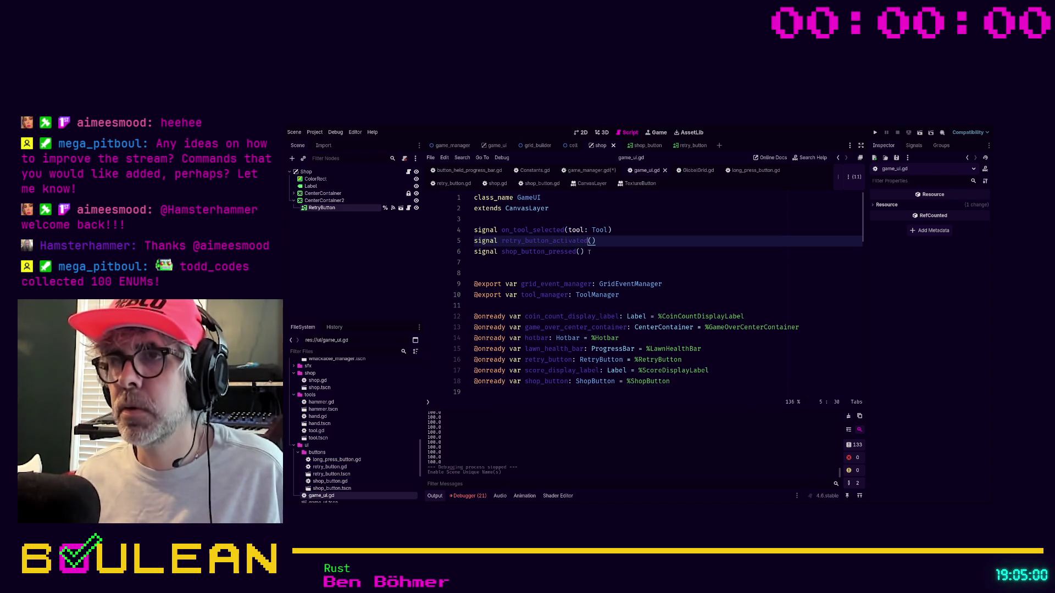
click(575, 252)
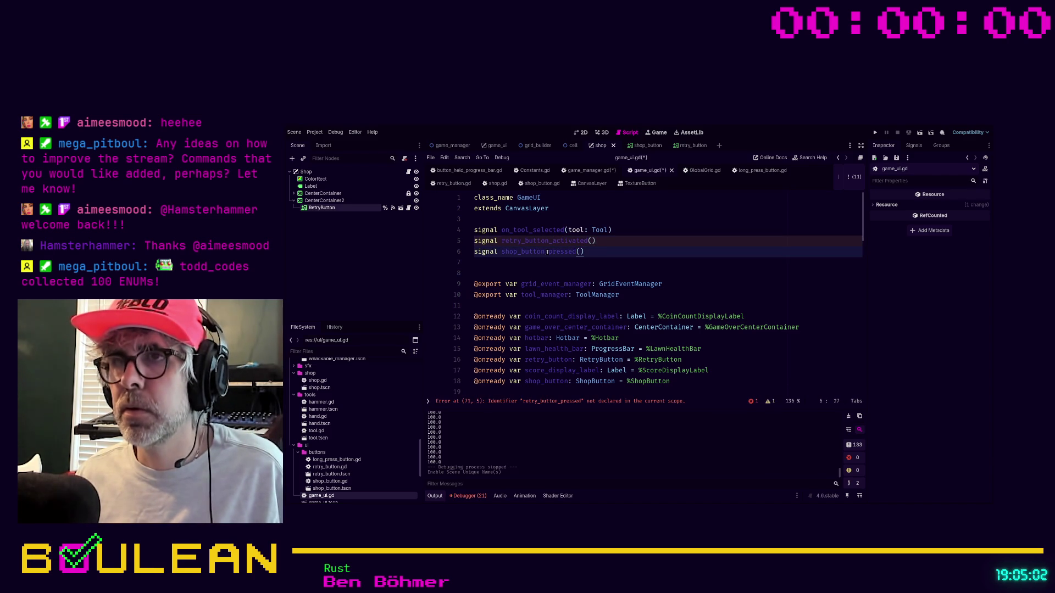
drag(575, 251, 548, 252)
text(activated)
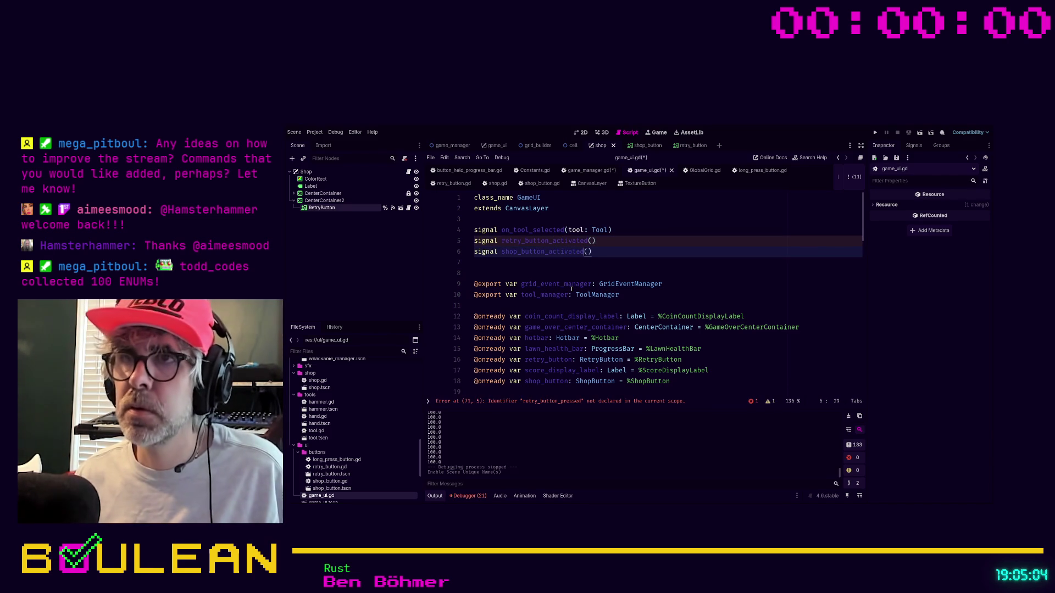
click(612, 260)
Step: Change the emit calls on lines 71 and 75 to the *_activated signals and save
click(551, 402)
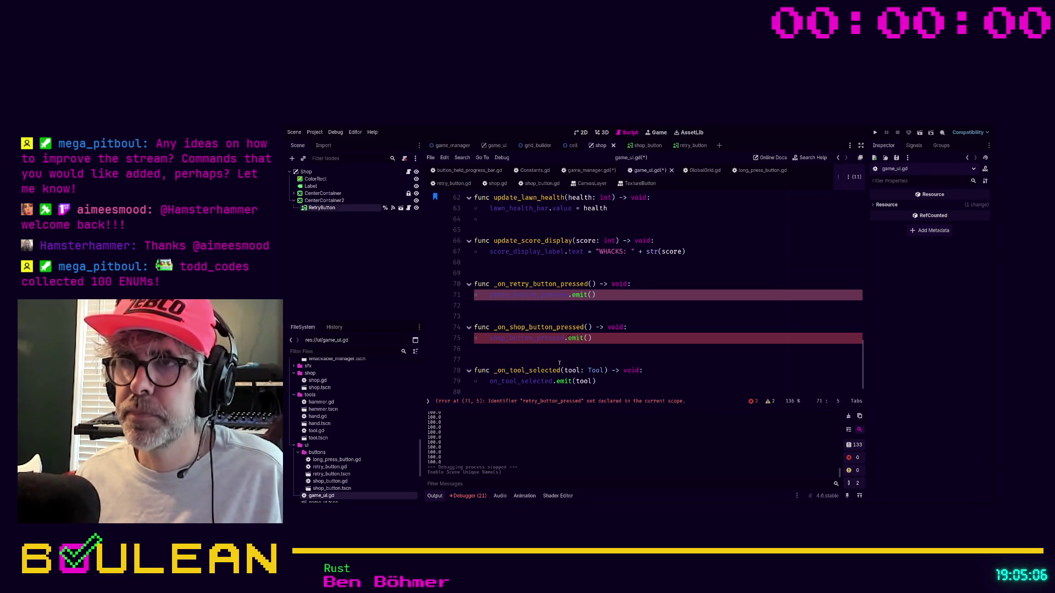
double_click(563, 294)
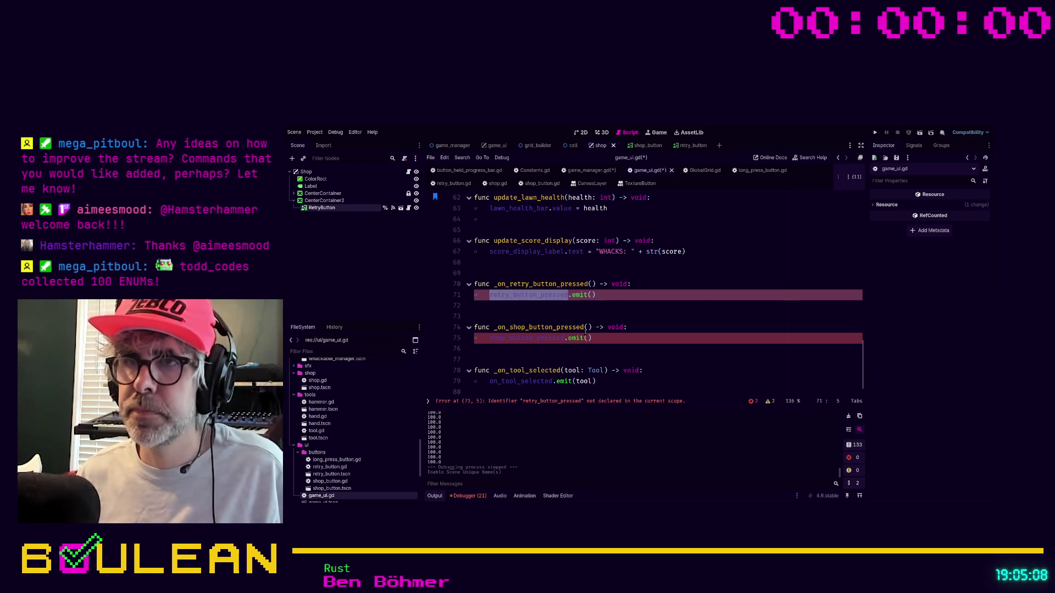
text(retry_button_p)
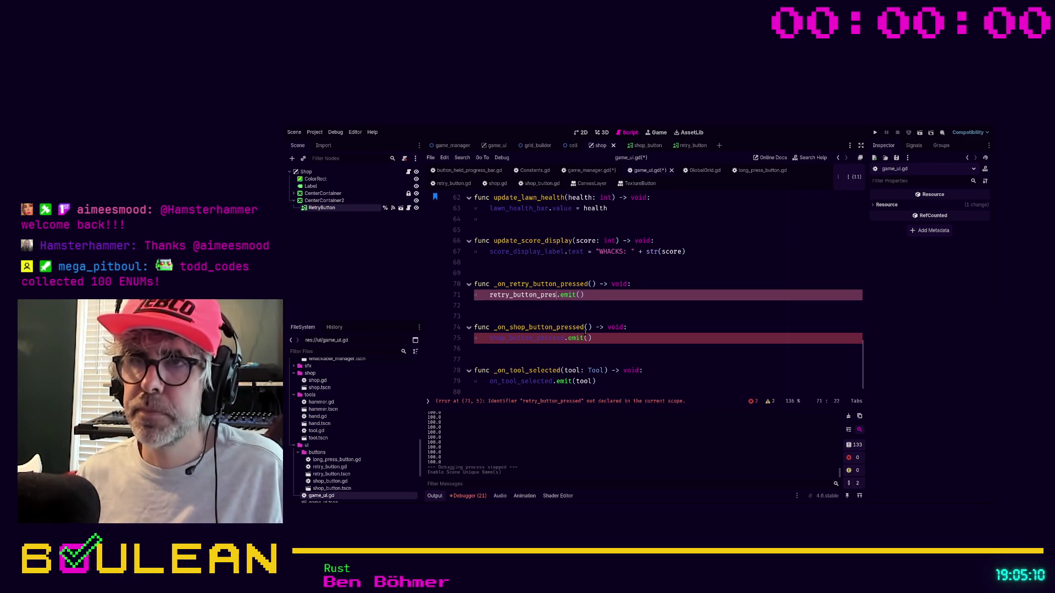
key(BackSpace)
text(activated)
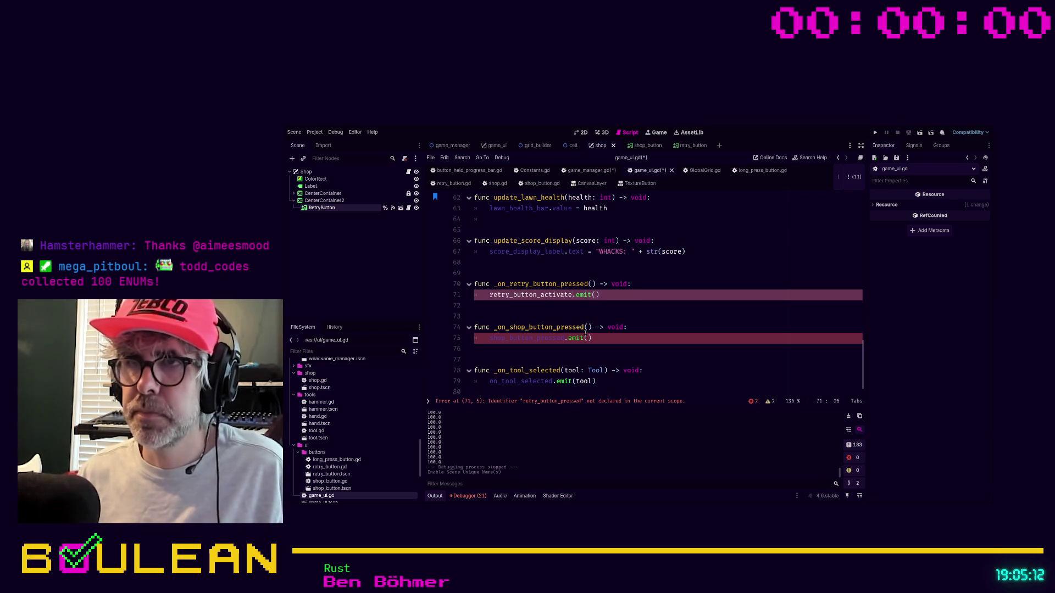
key(shift+Left)
key(shift+Left)
key(shift+Left)
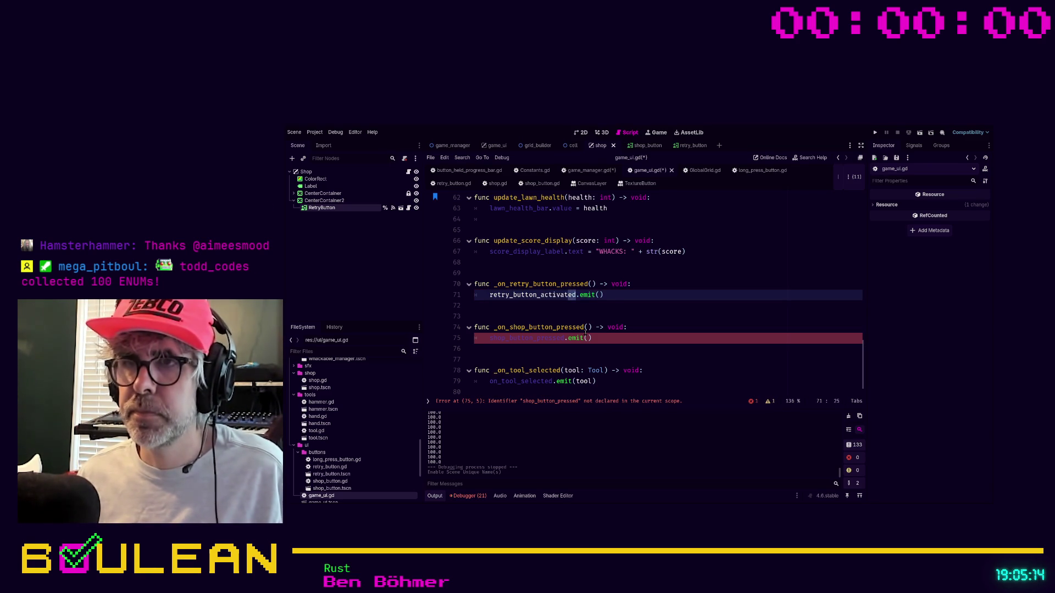
key(shift+Left)
key(shift+Left)
key(shift+Left)
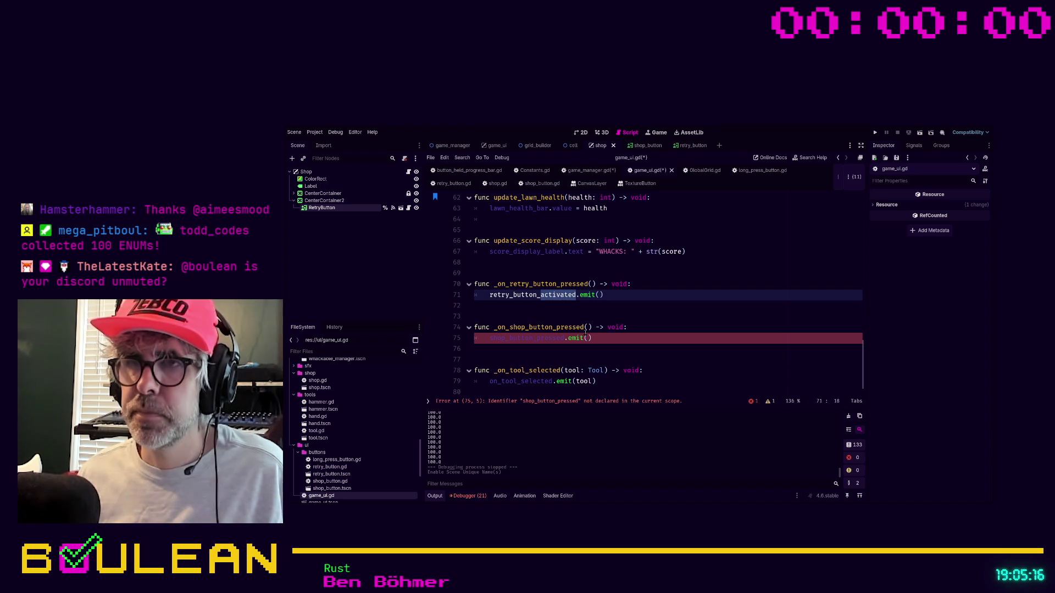
key(Down)
key(Down)
key(Down)
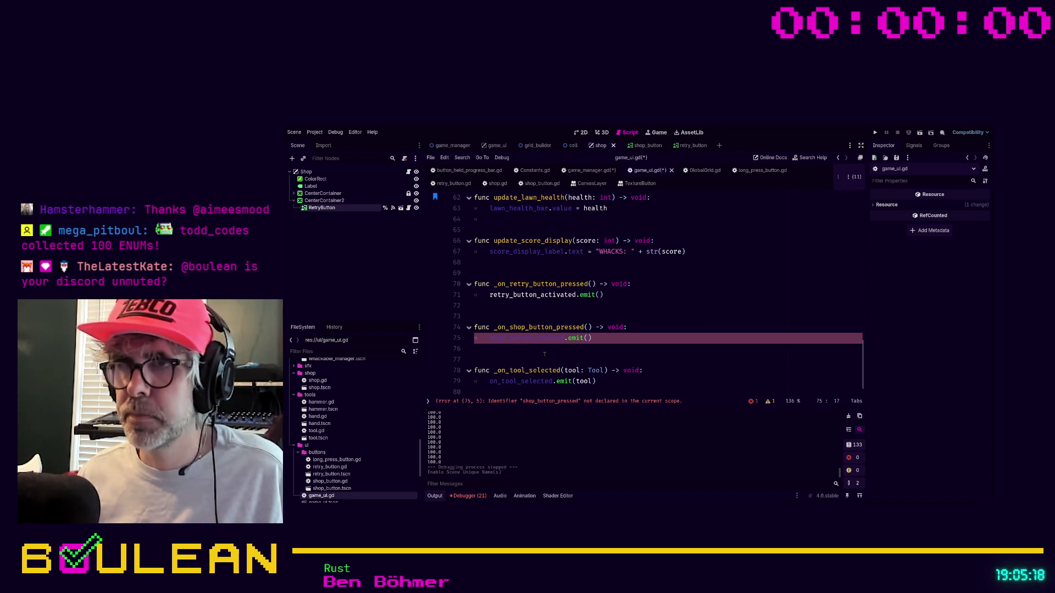
key(shift+Right)
key(shift+Right)
key(shift+Right)
text(activated)
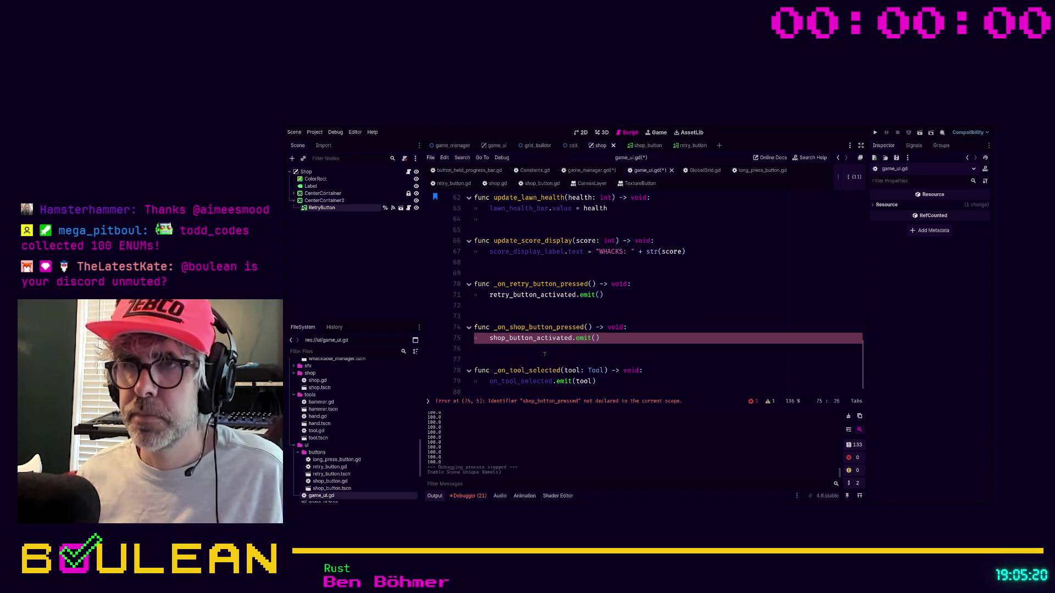
key(ctrl+s)
key(Down)
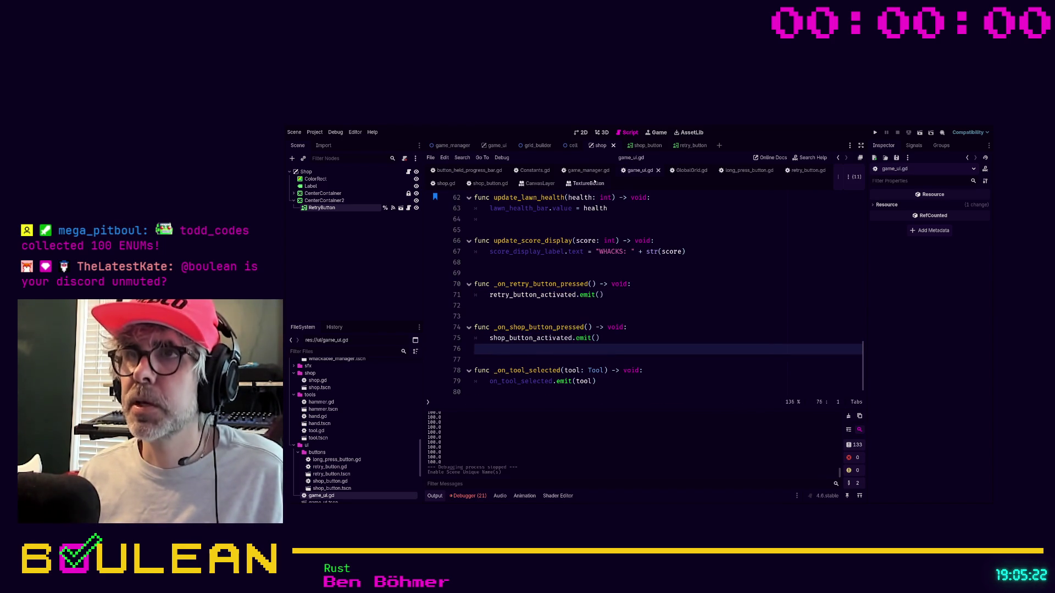
click(587, 170)
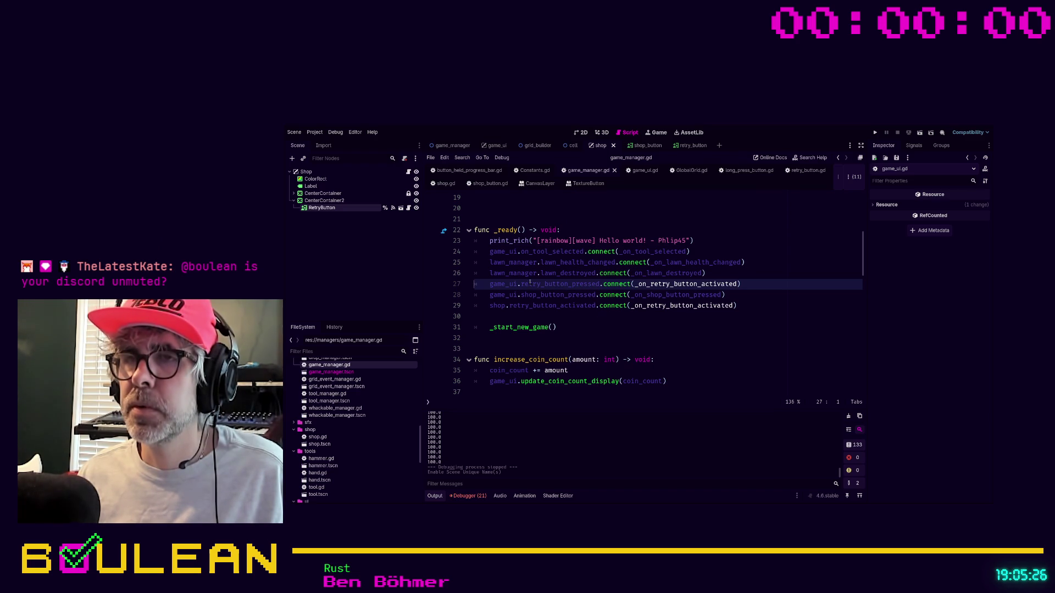
Step: In game_manager.gd, change the game_ui connections on lines 27–28 to retry_button_activated and shop_button_activated
click(601, 283)
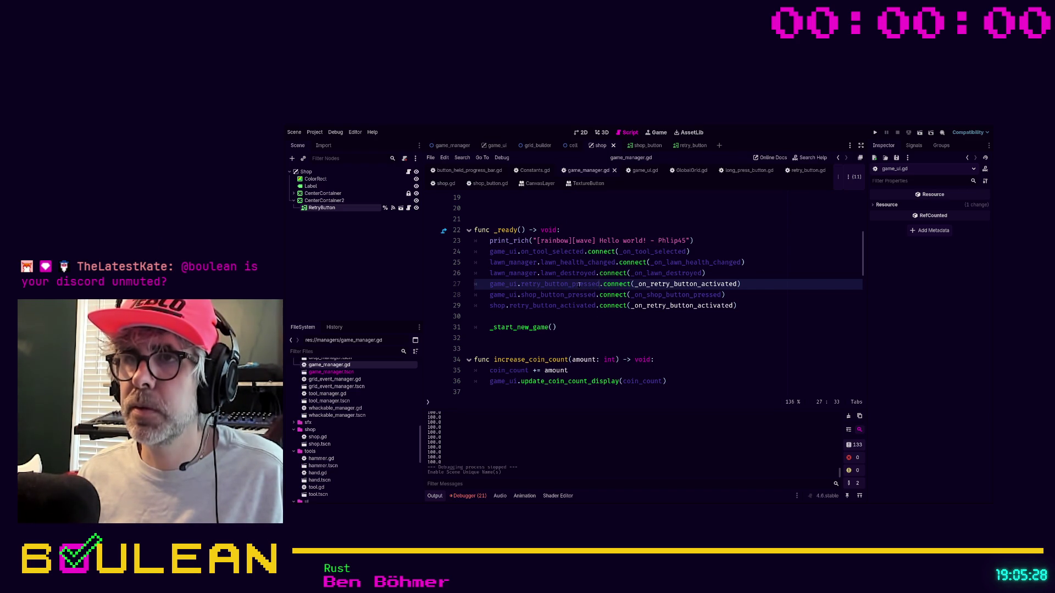
text(activated)
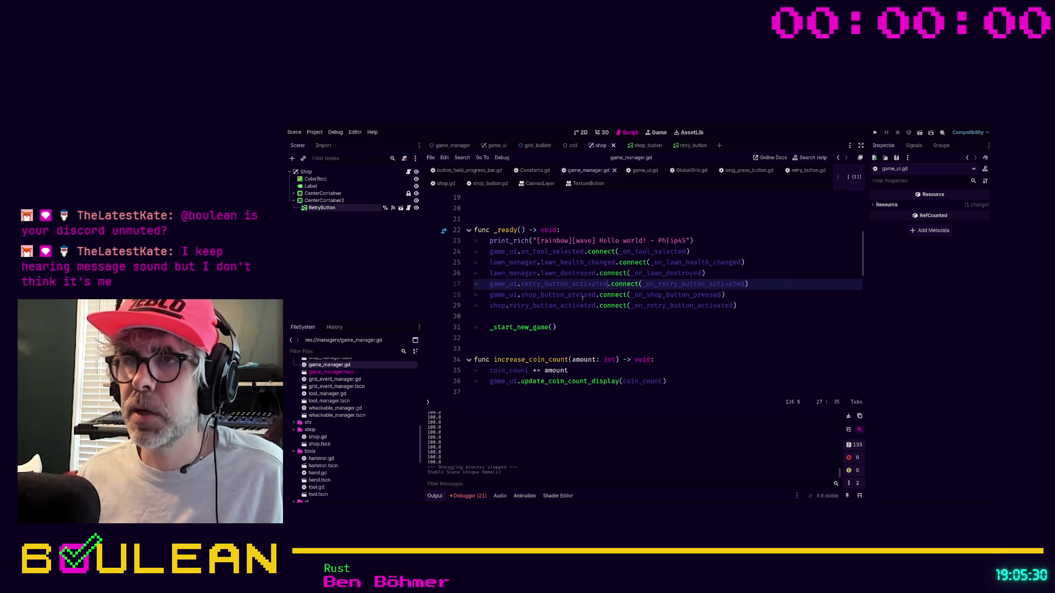
click(596, 295)
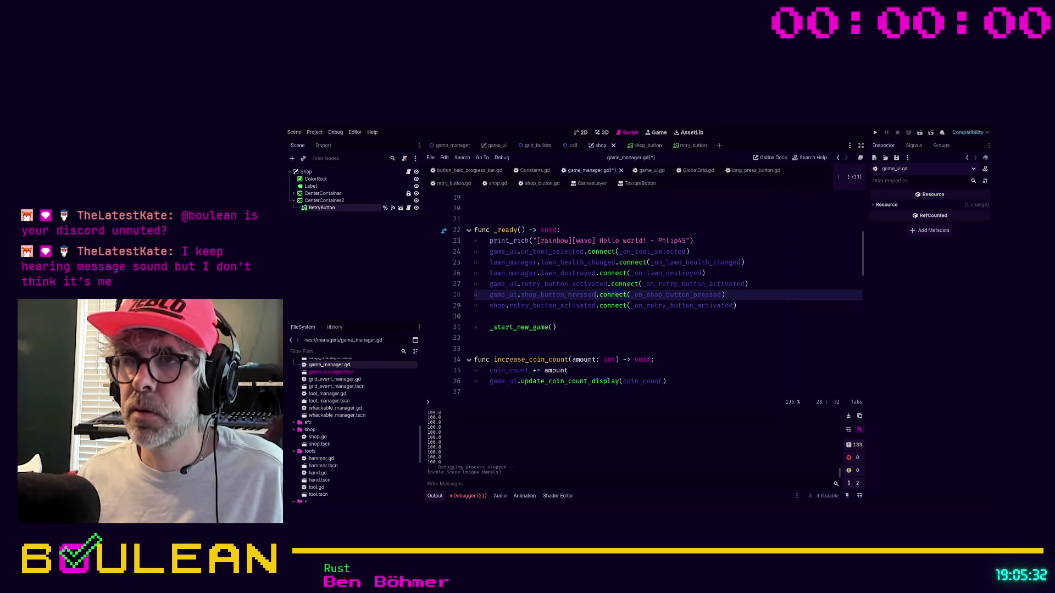
drag(597, 295, 567, 295)
text(activated)
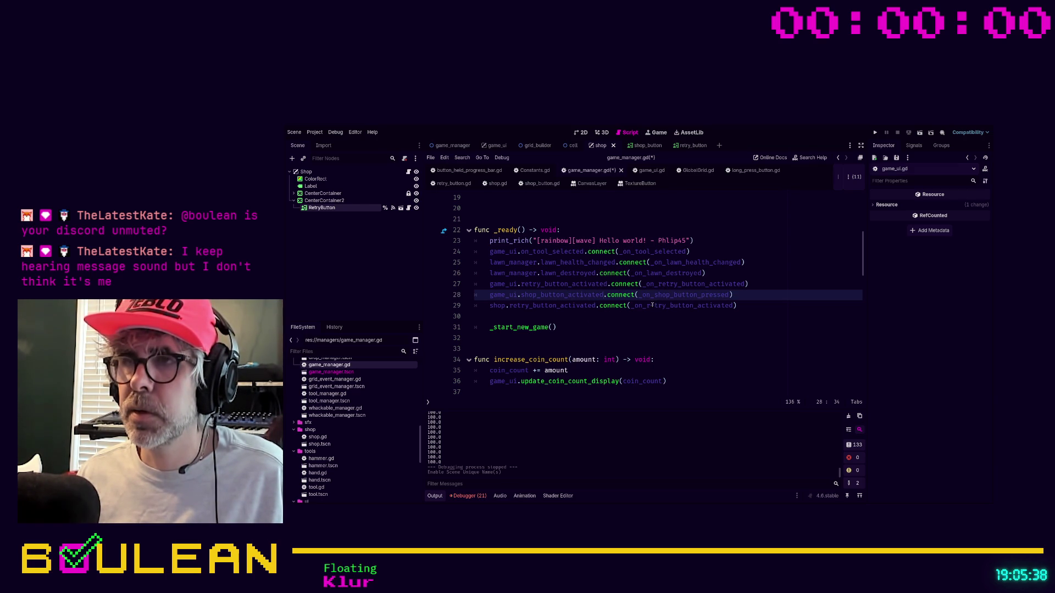
Step: Rename the _on_shop_button_pressed handler to _on_shop_button_activated and save the script
ctrl+click(653, 296)
click(586, 295)
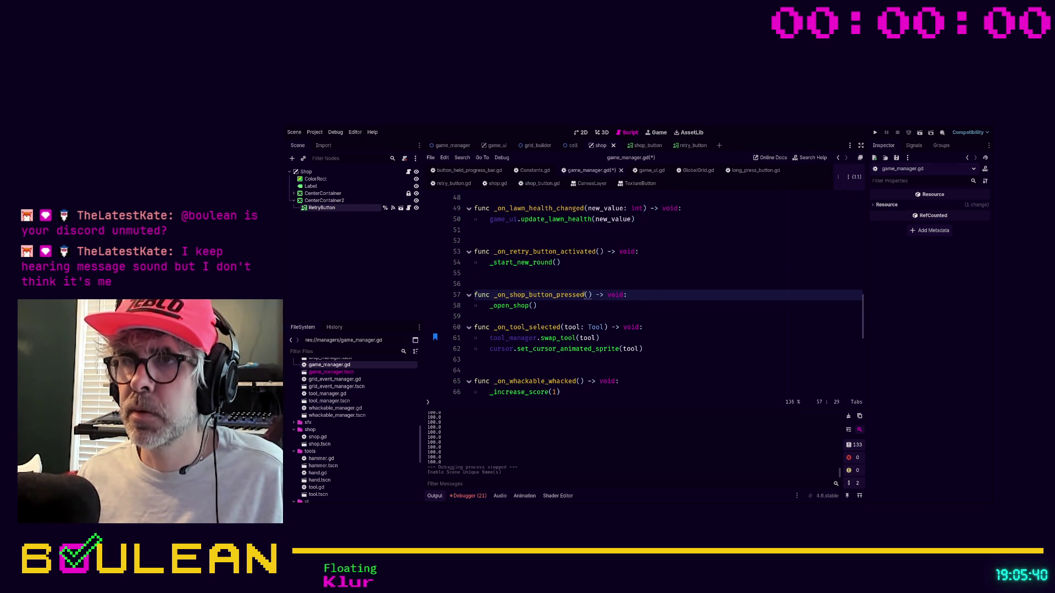
shift+click(560, 295)
key(shift+Left)
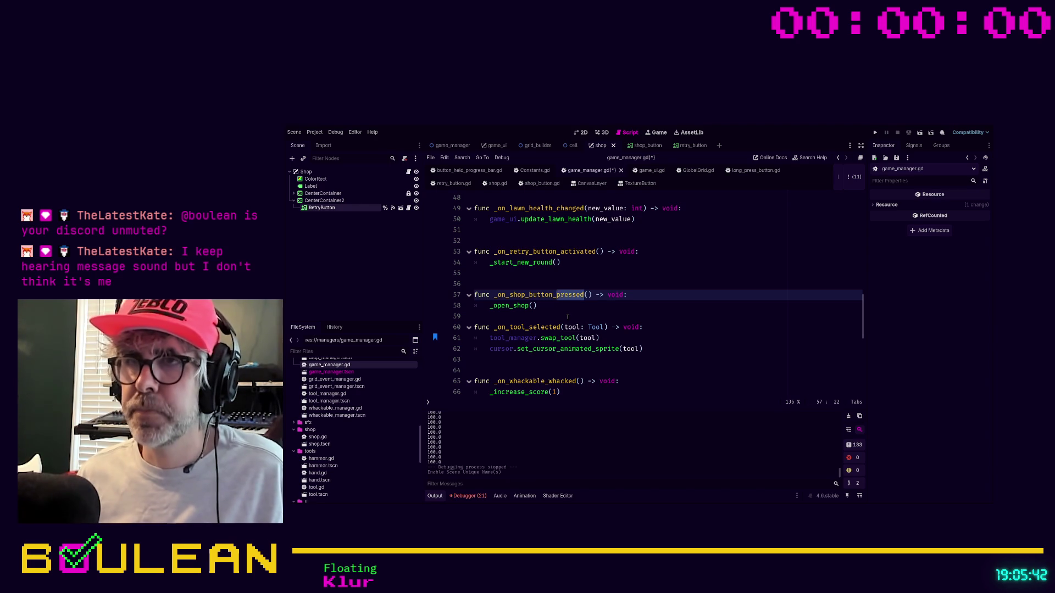
text(activated)
click(567, 317)
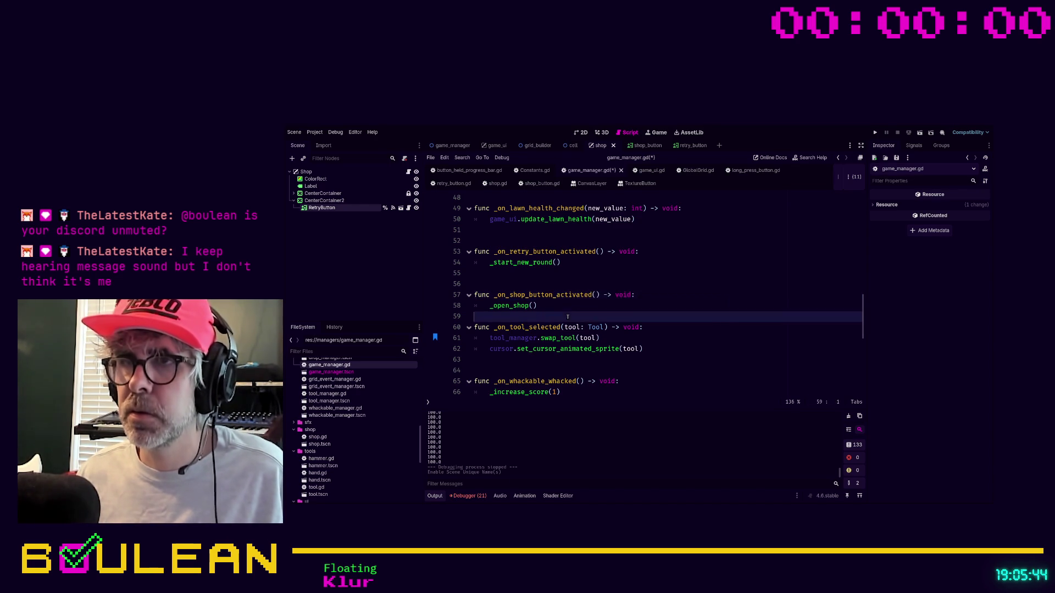
key(ctrl+s)
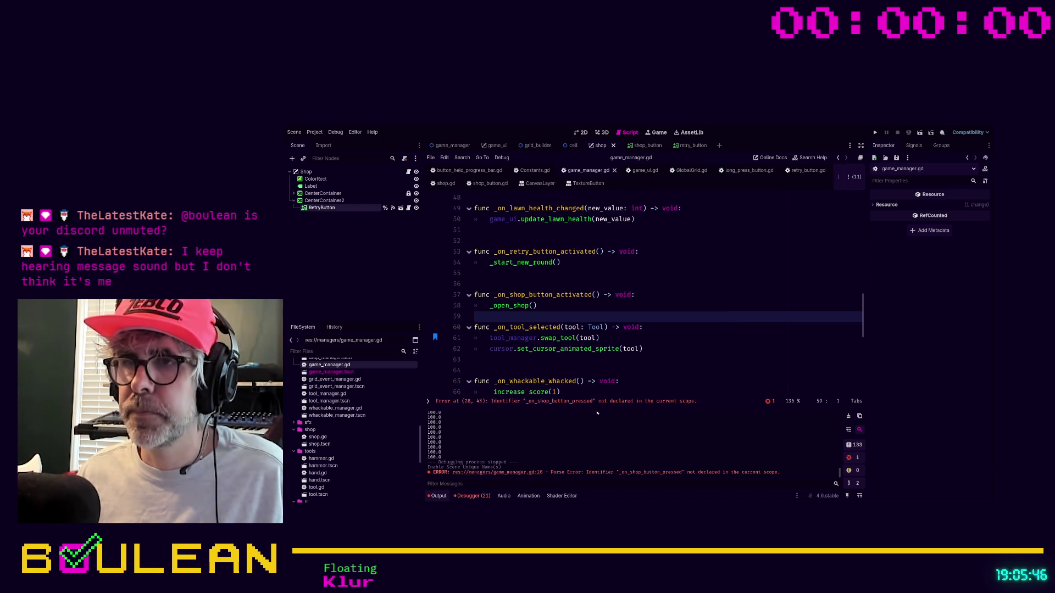
Step: Fix line 28 so the shop connection calls _on_shop_button_activated
click(597, 401)
shift+click(728, 296)
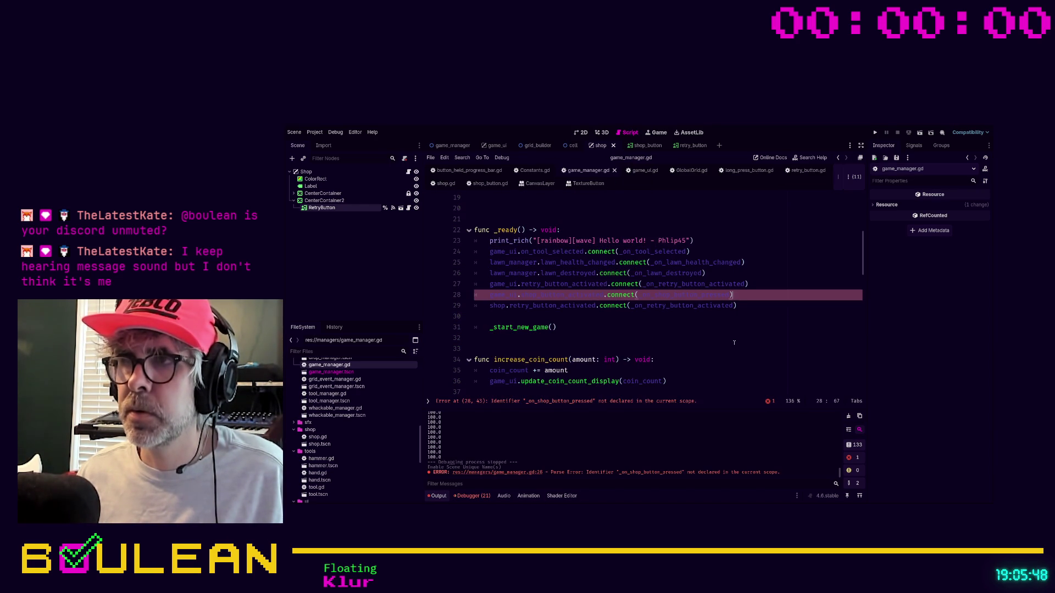
key(shift+Left)
key(shift+Left)
key(shift+Left)
key(shift+Left)
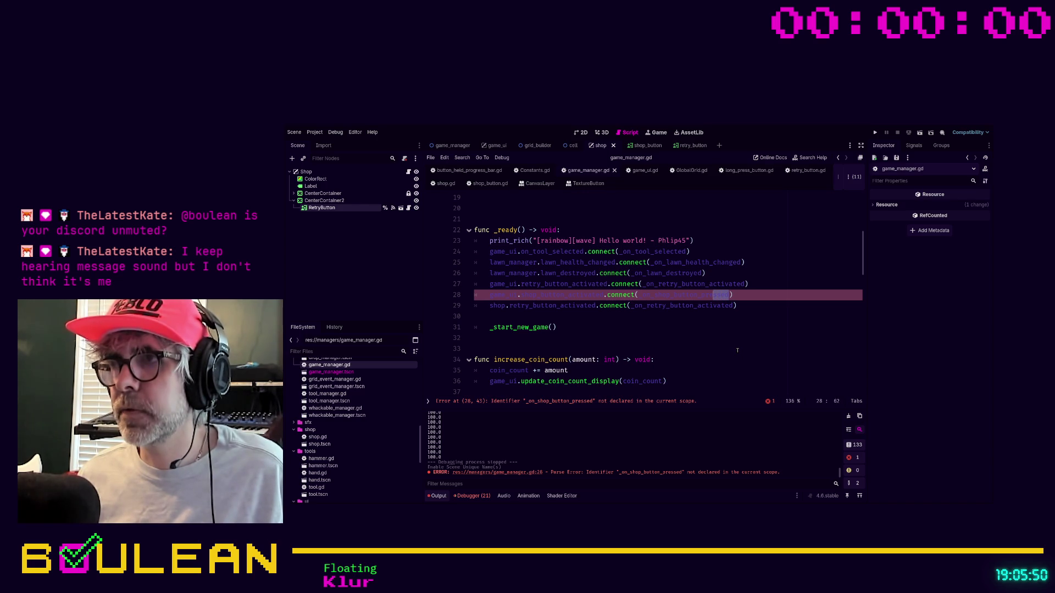
text(activated)
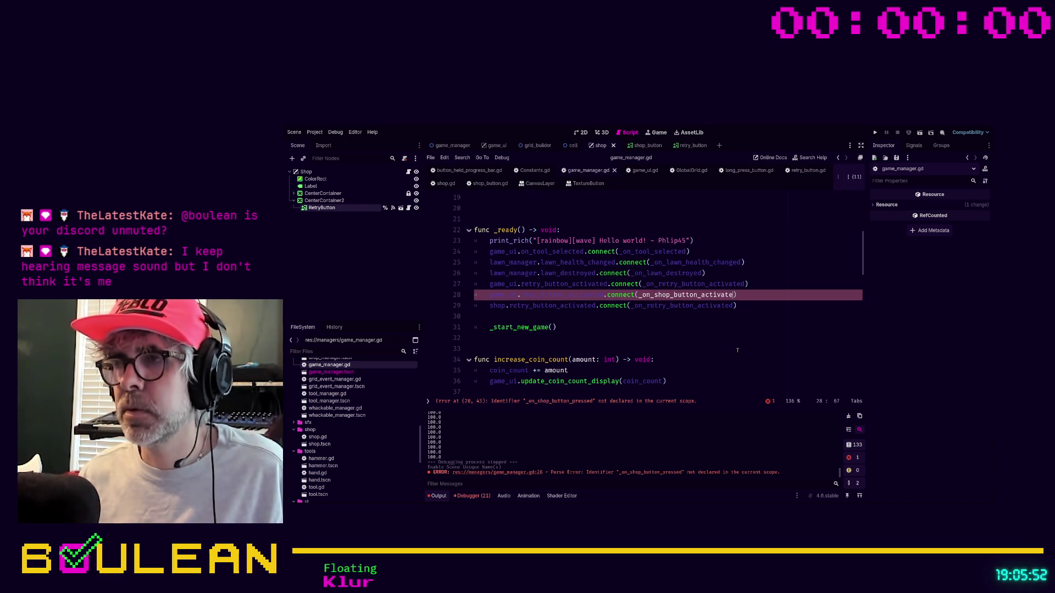
click(737, 340)
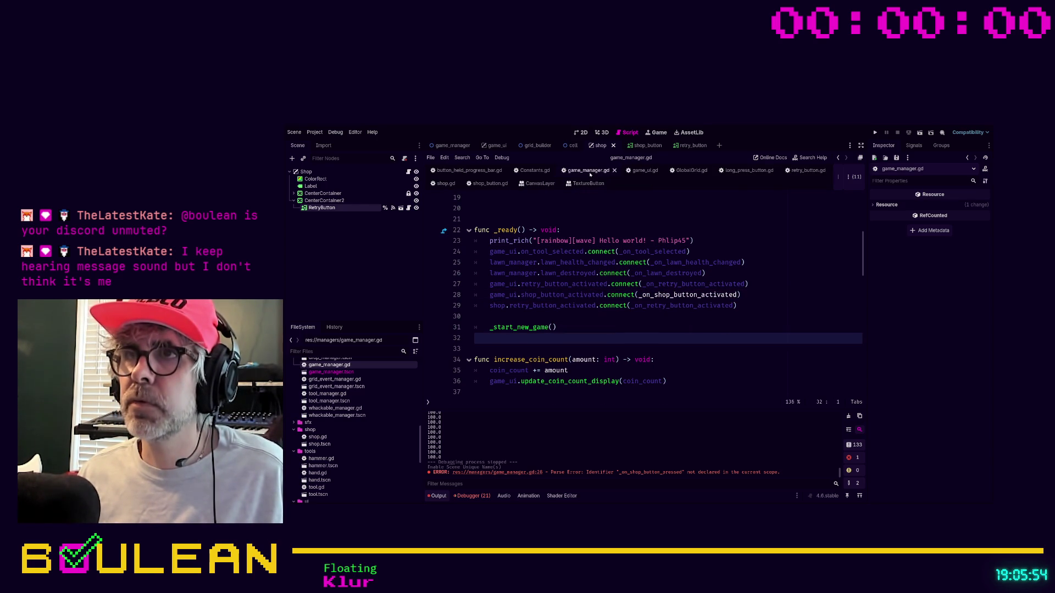
click(661, 319)
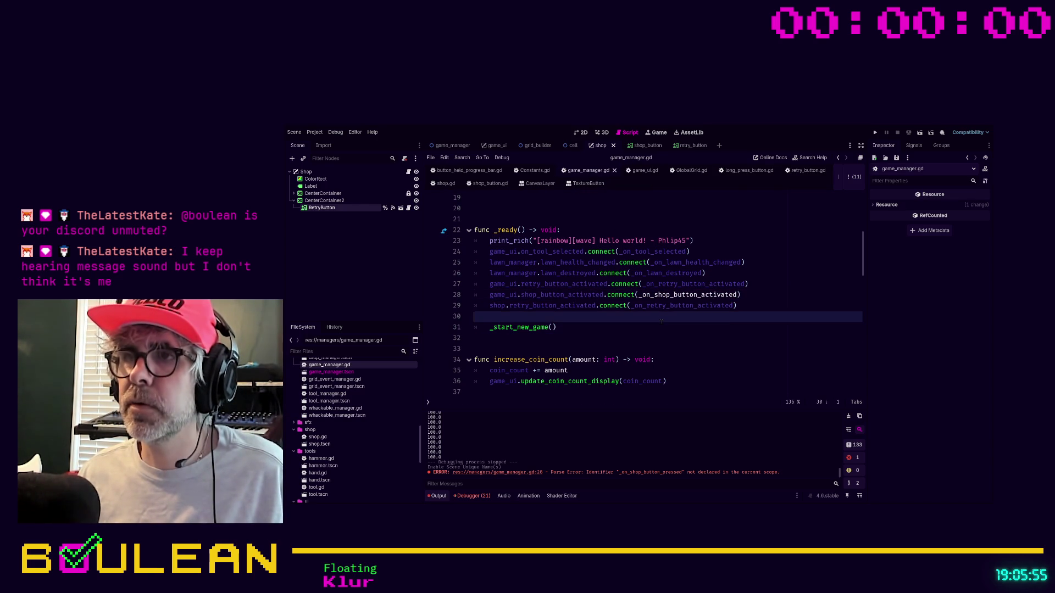
Step: Review the retry wiring in game_ui.gd and shop.gd, then run the project with F5
click(645, 170)
click(632, 294)
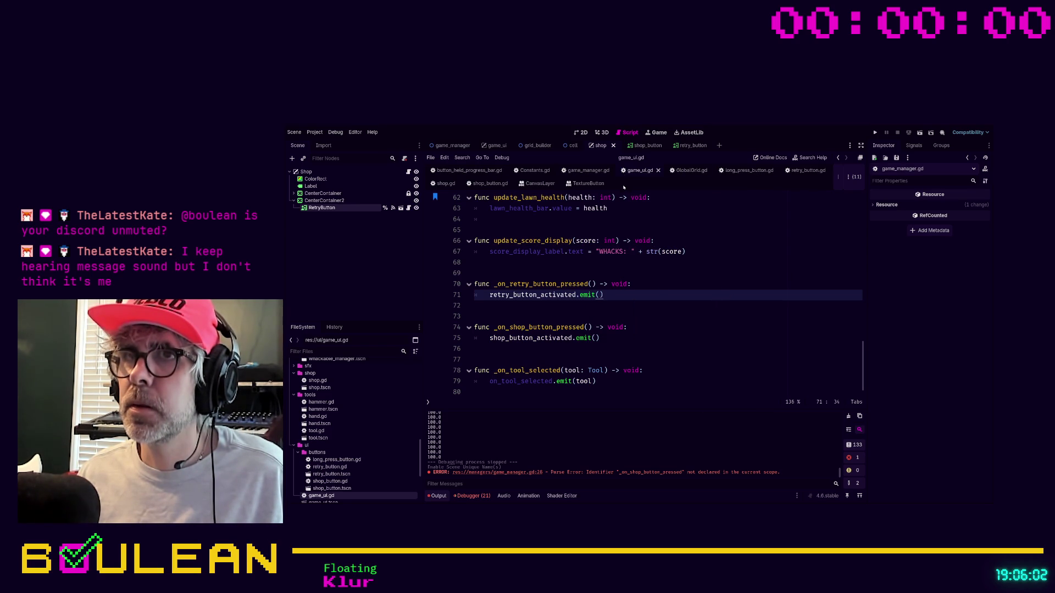
click(445, 184)
click(674, 316)
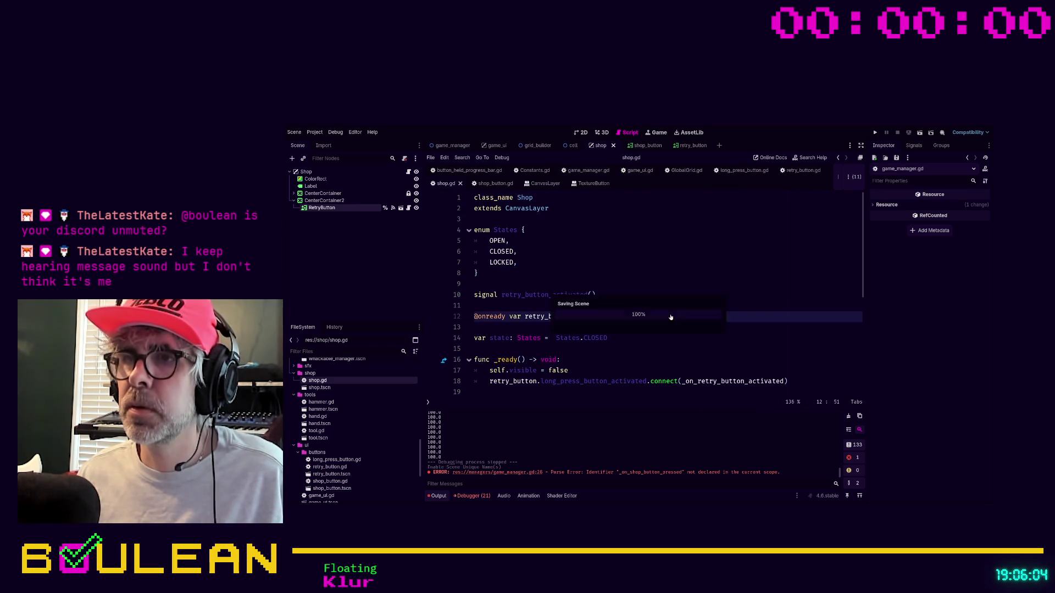
key(F5)
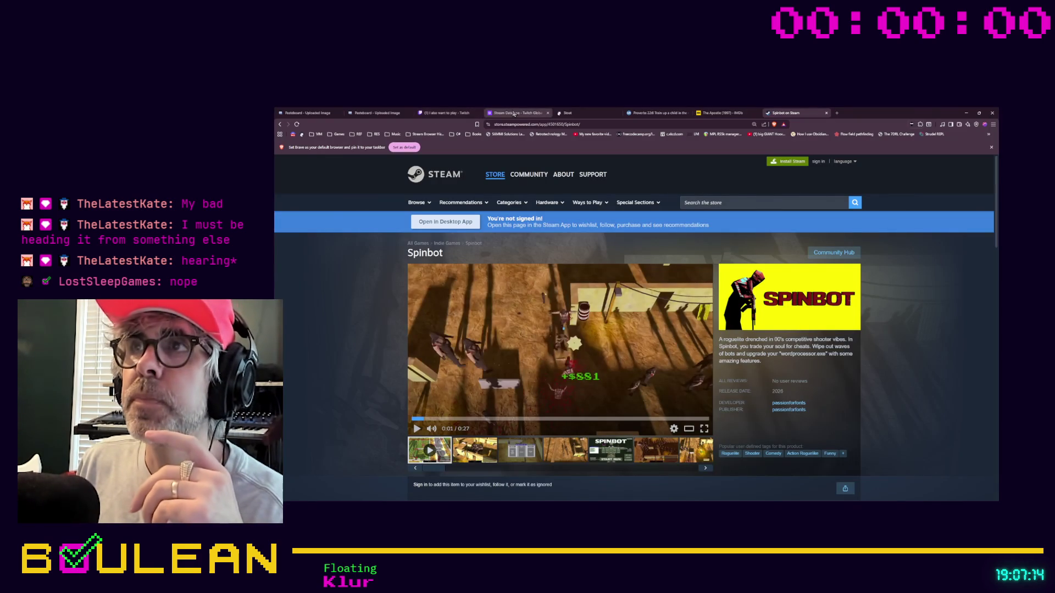
Step: Browse the Twitch badge and stream pages, both Pasteboard screenshots, and IMDb's The Apostle page
click(514, 113)
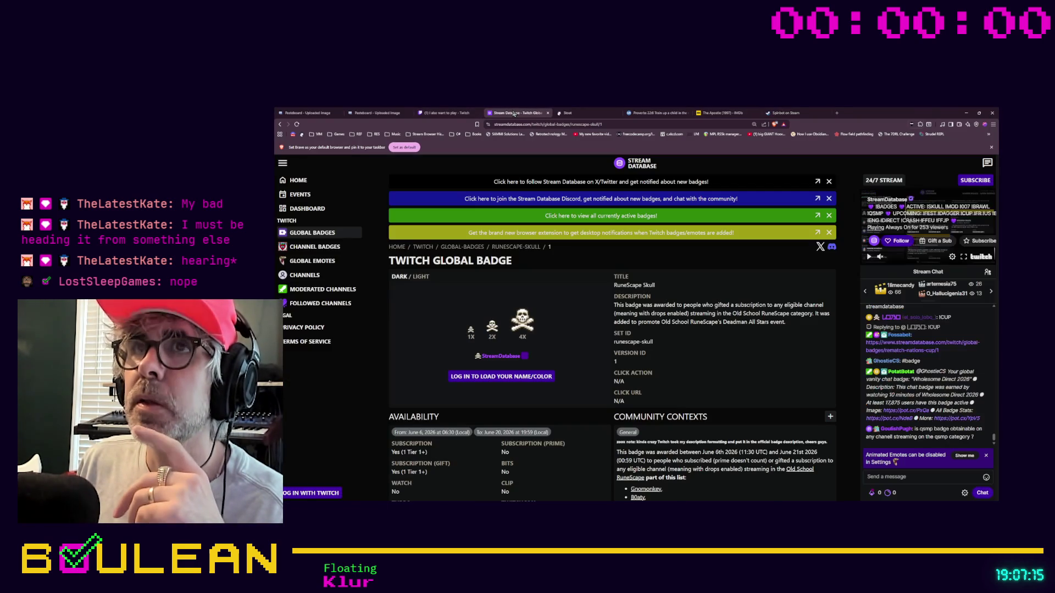
click(457, 113)
click(361, 115)
click(307, 113)
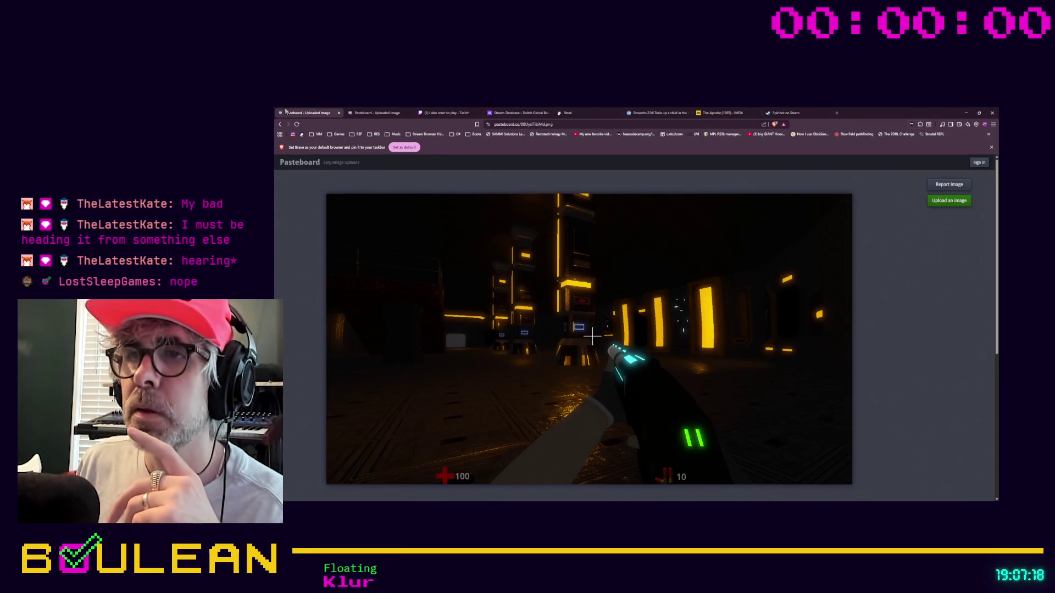
click(728, 115)
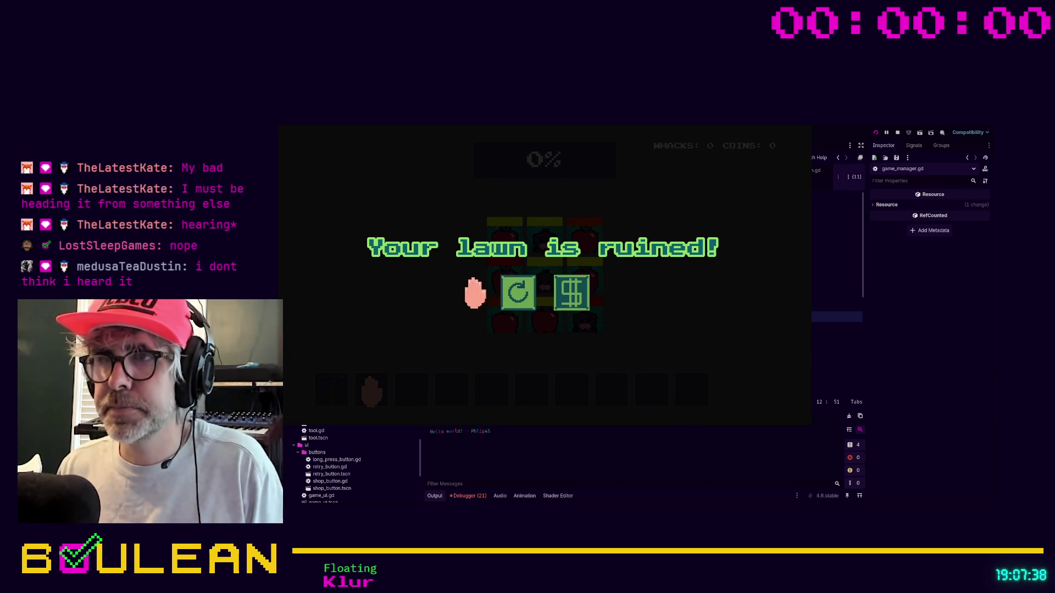
Step: Test the game-over retry button, the $ shop button, and the shop's retry button
click(517, 296)
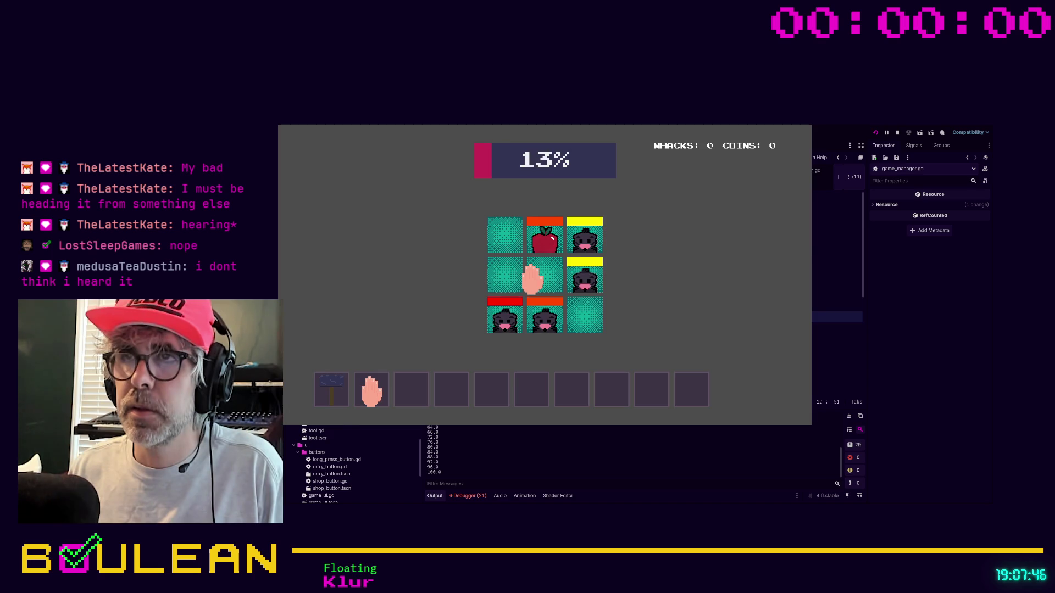
click(567, 290)
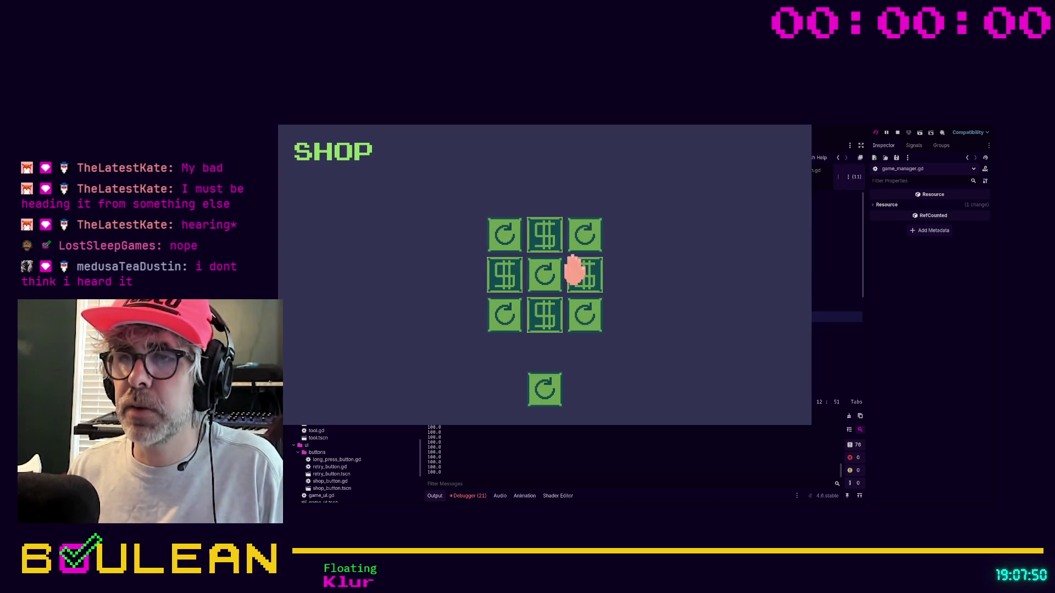
click(544, 389)
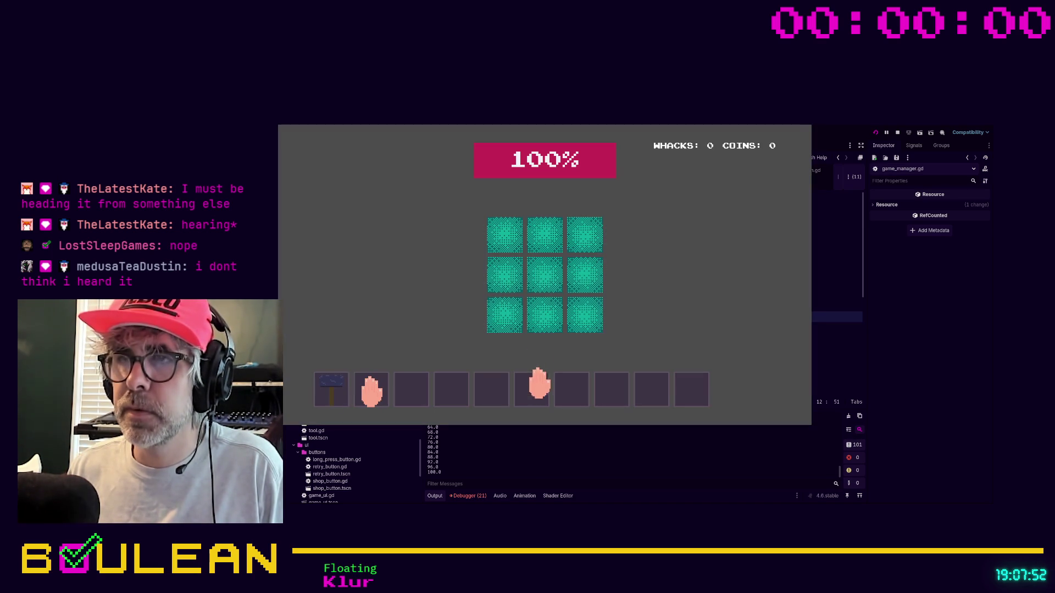
Step: Whack moles and apples across the grid until the lawn is ruined at 12 whacks, 156 coins
click(577, 310)
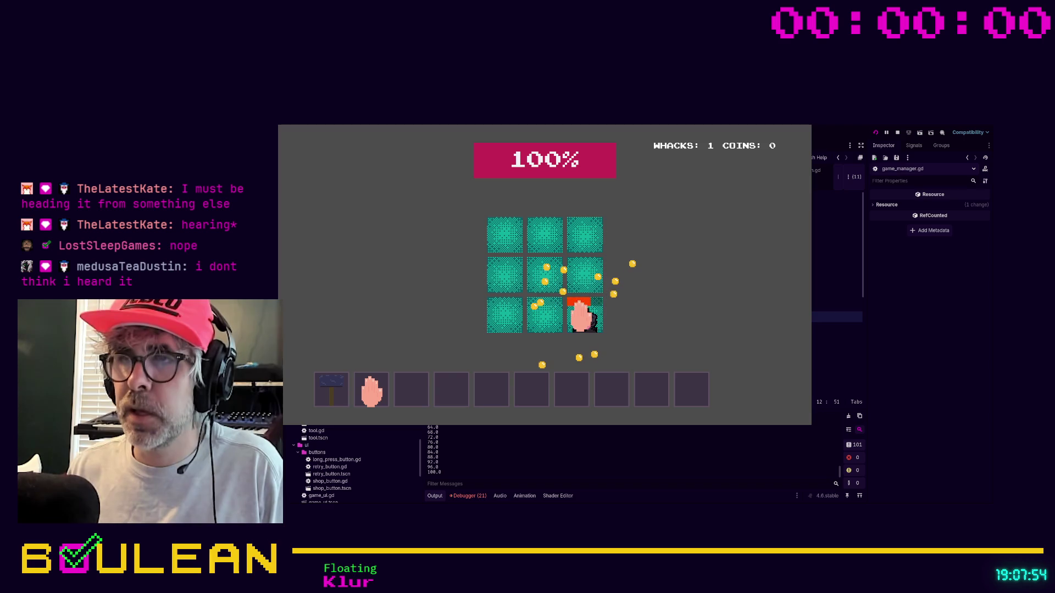
click(580, 317)
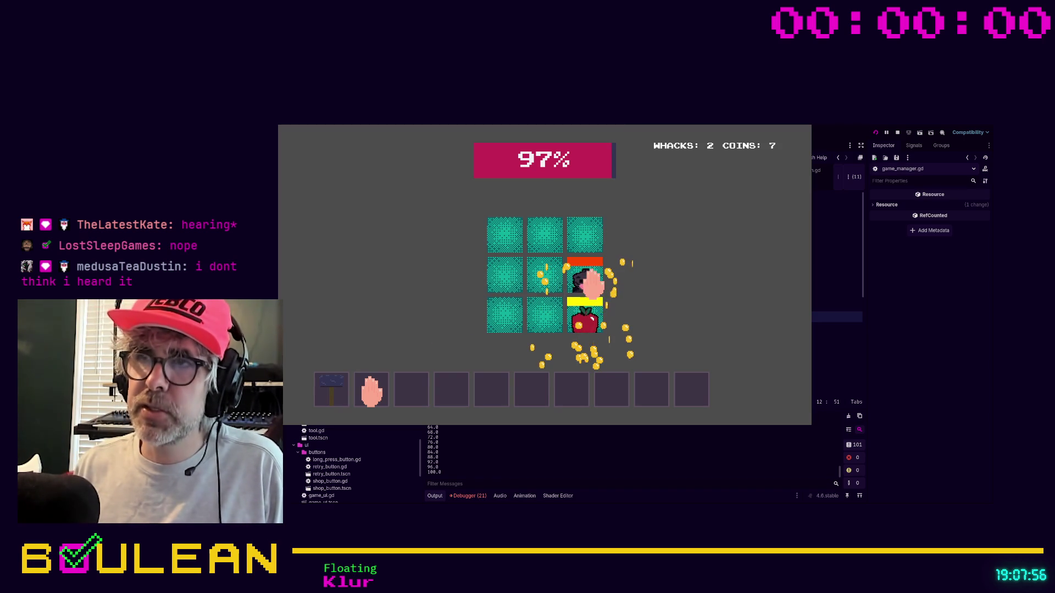
click(586, 281)
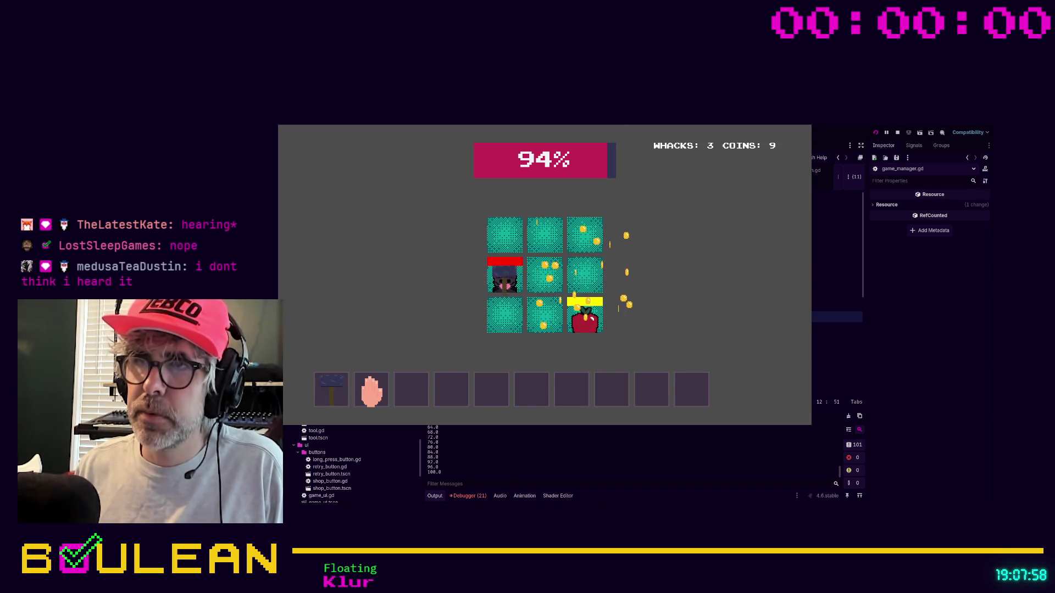
click(506, 277)
click(585, 310)
click(574, 228)
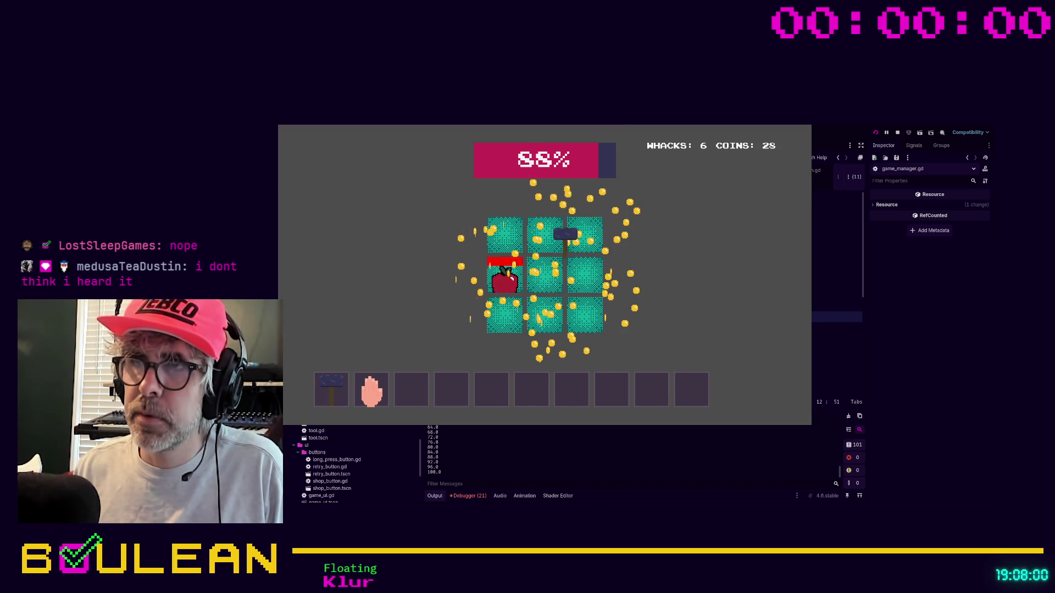
click(581, 280)
click(581, 281)
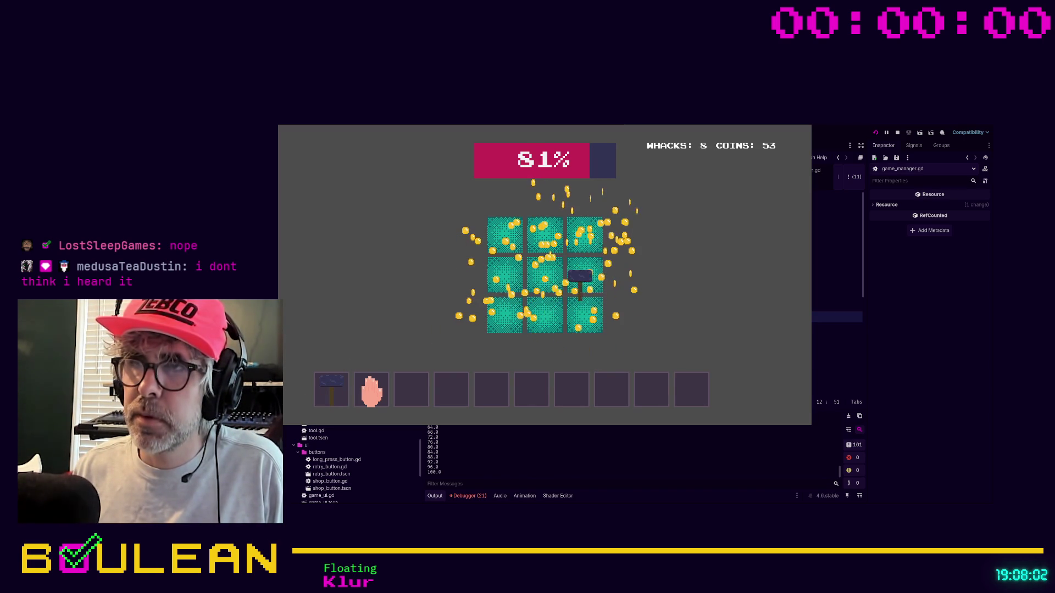
click(580, 322)
click(501, 316)
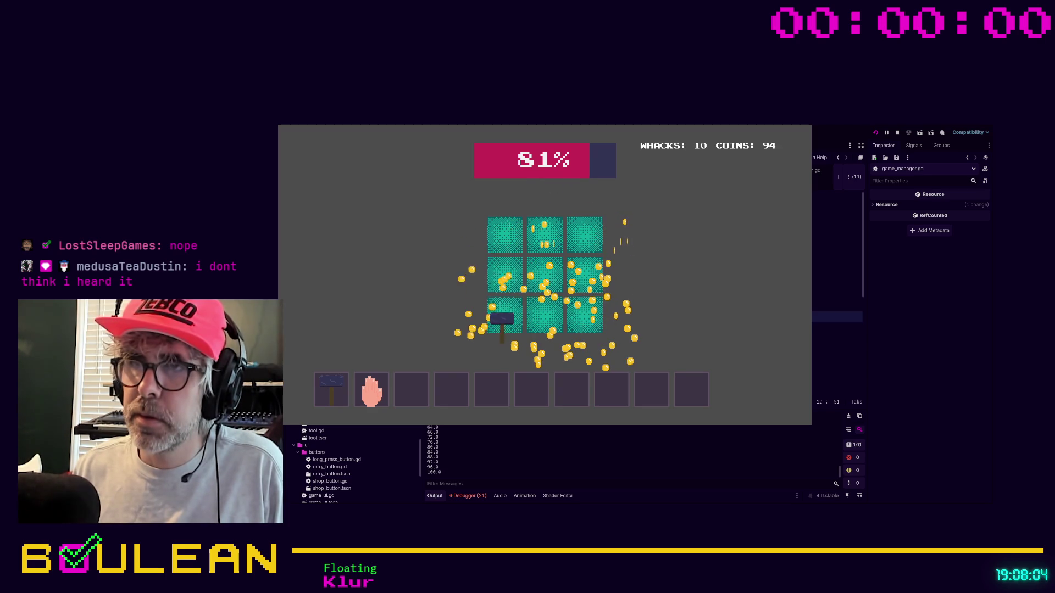
click(583, 273)
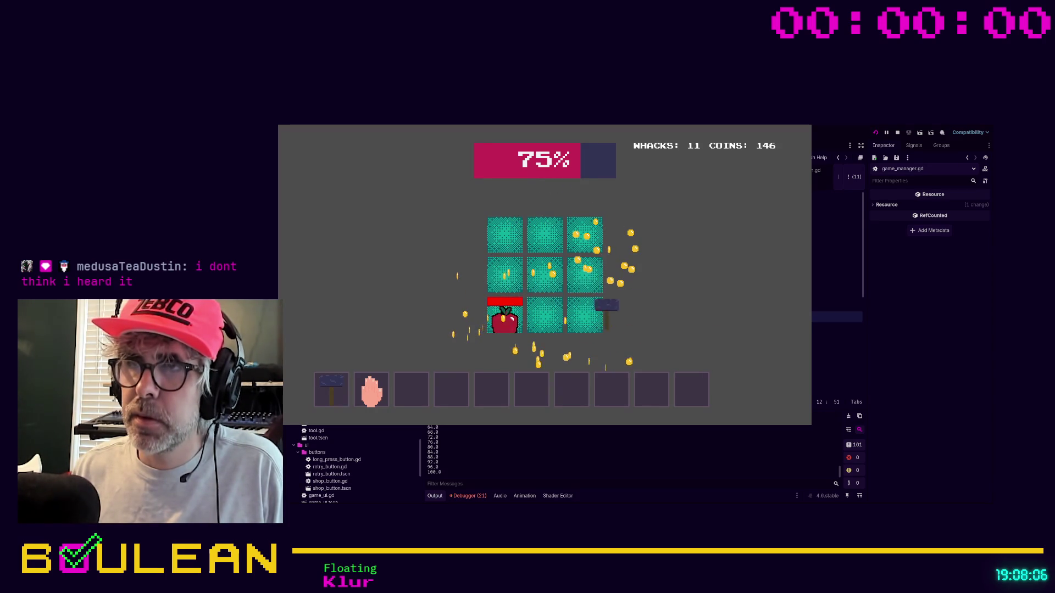
click(582, 273)
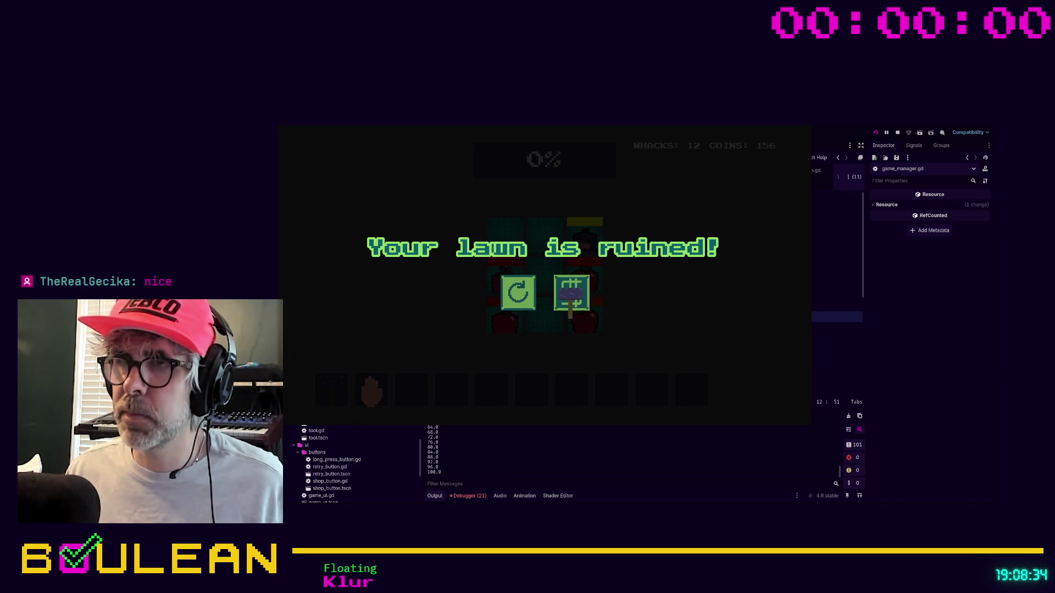
Step: Go from the game-over screen into the SHOP and retry, restoring the lawn to 100% with 156 coins
click(575, 291)
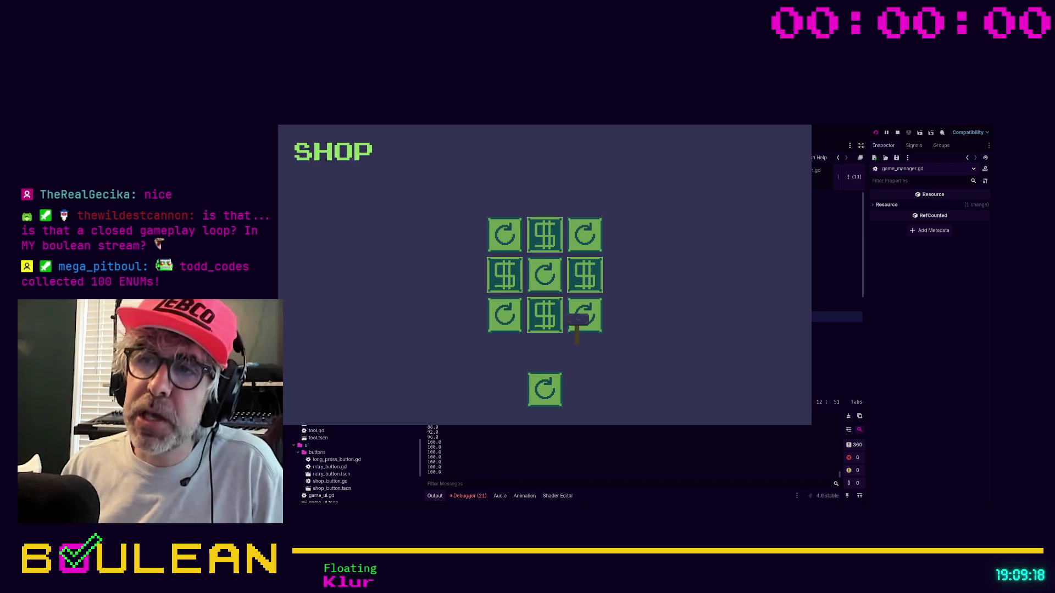
click(545, 394)
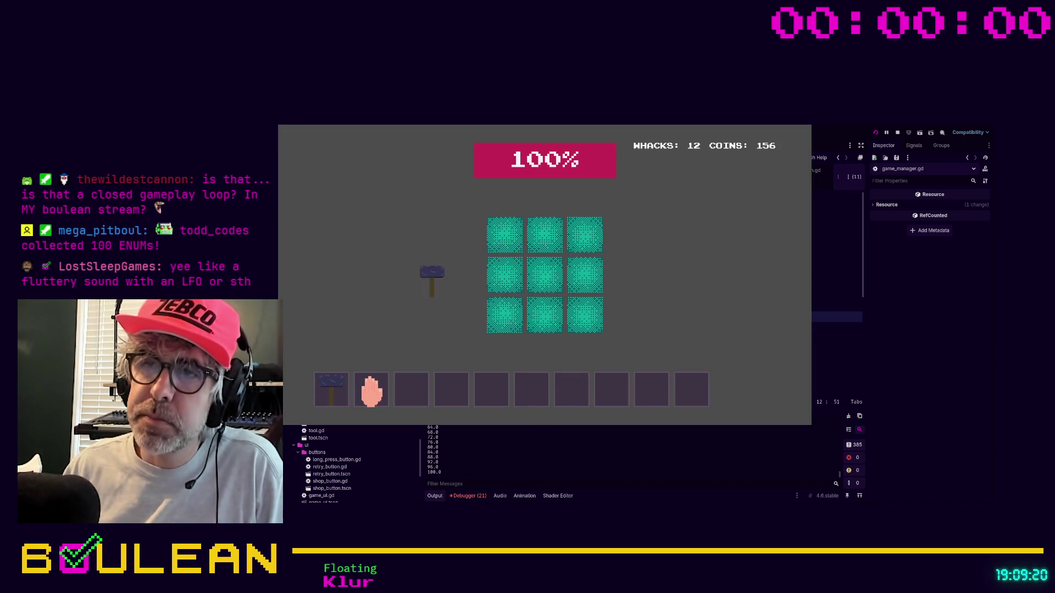
Step: Whack moles and apples in the bottom, centre and left tiles until the lawn is ruined
click(506, 308)
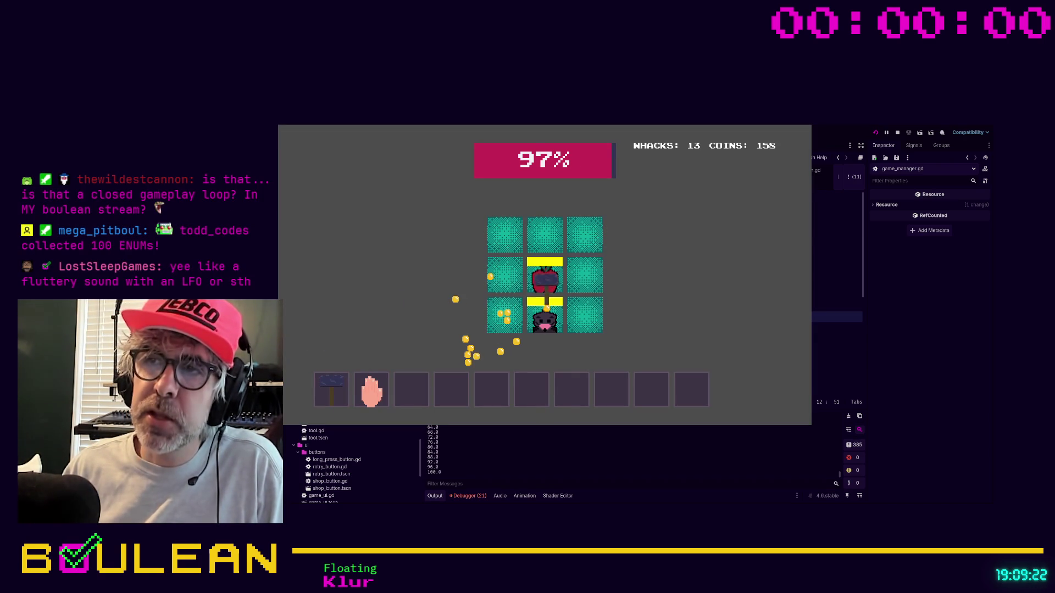
click(544, 285)
click(543, 308)
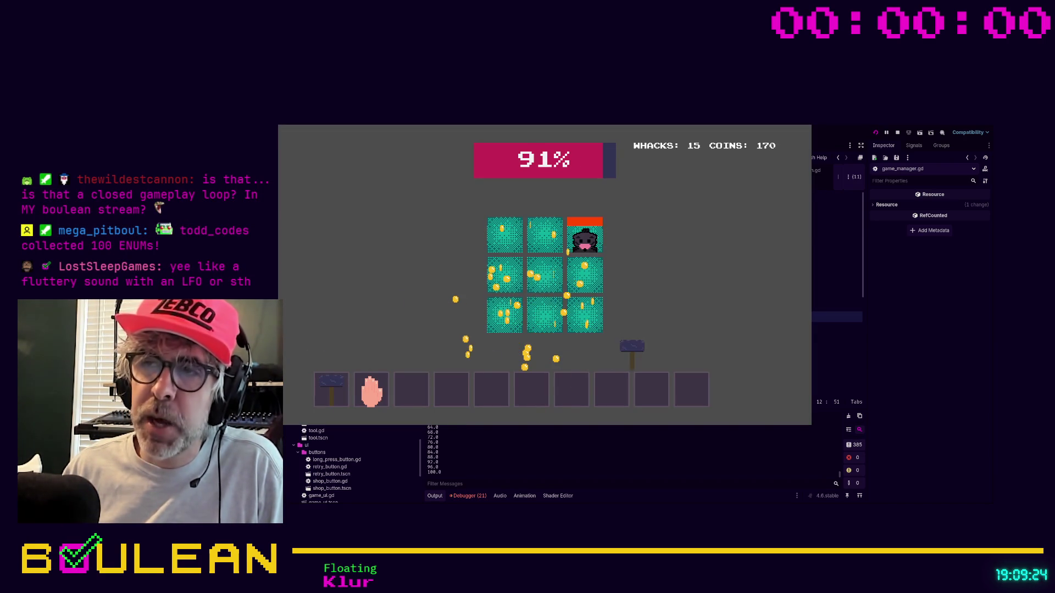
click(541, 319)
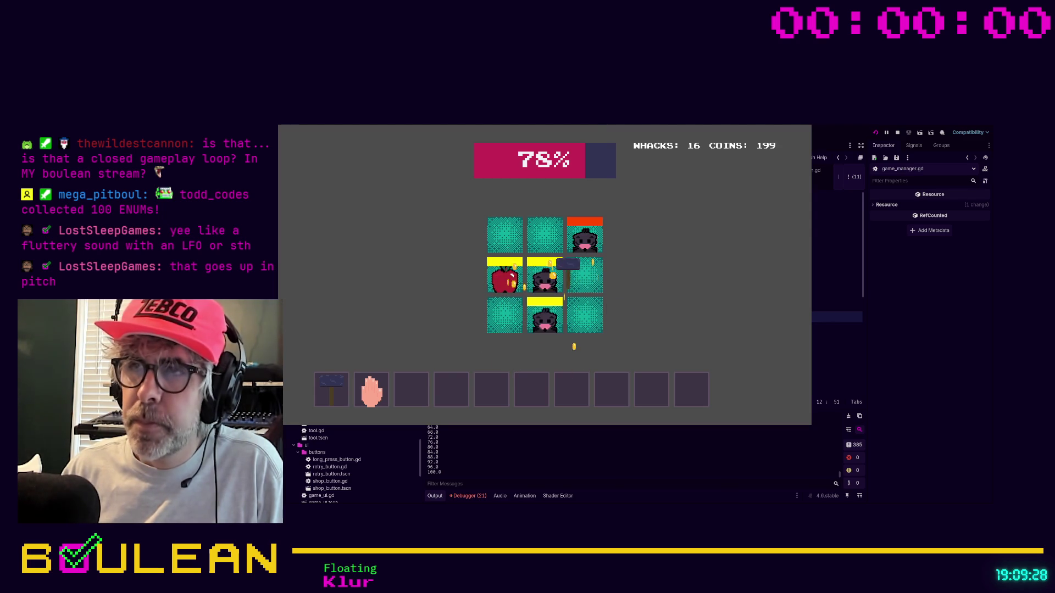
click(547, 274)
click(496, 276)
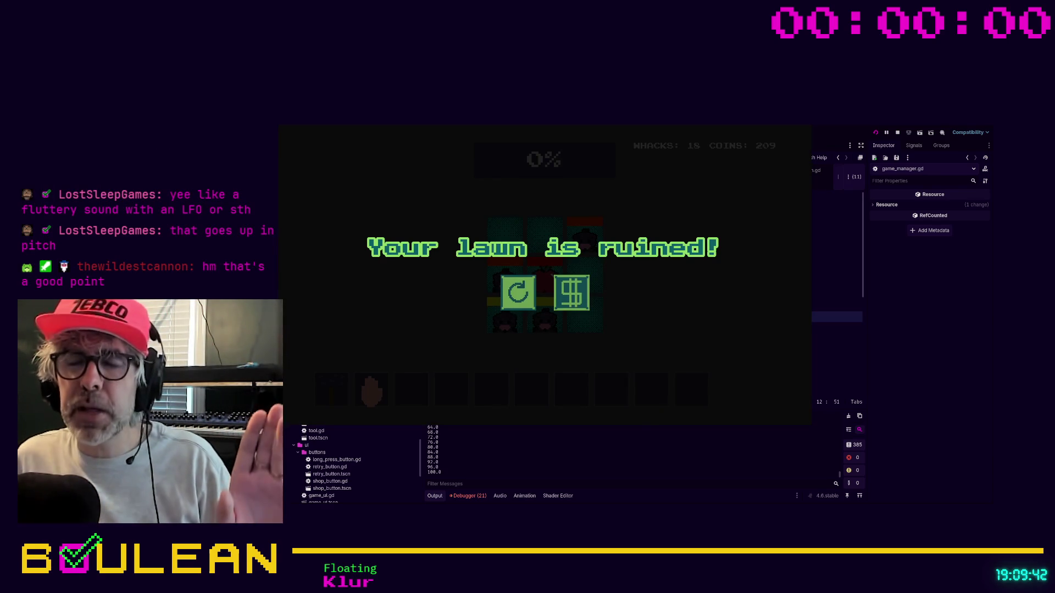
Step: Retry the game and whack the centre apple and bottom-left mole, reaching 20 whacks
click(518, 292)
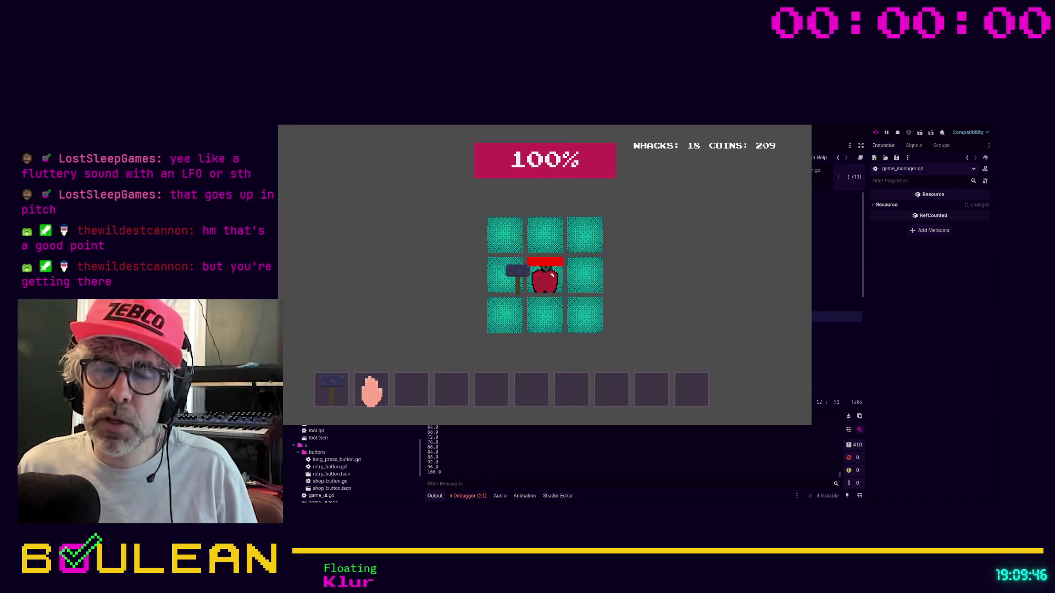
click(545, 275)
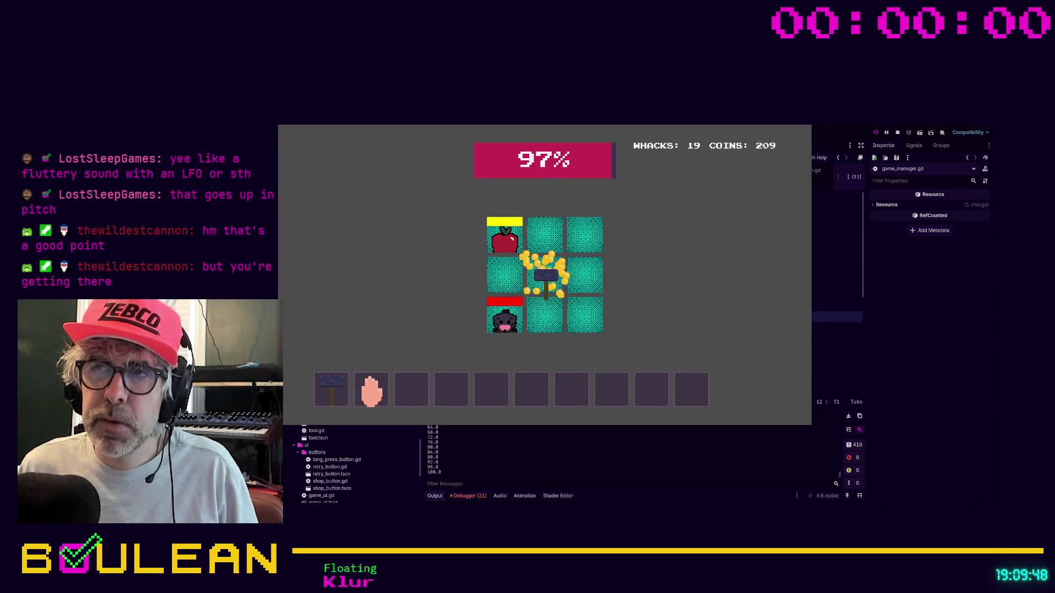
click(504, 320)
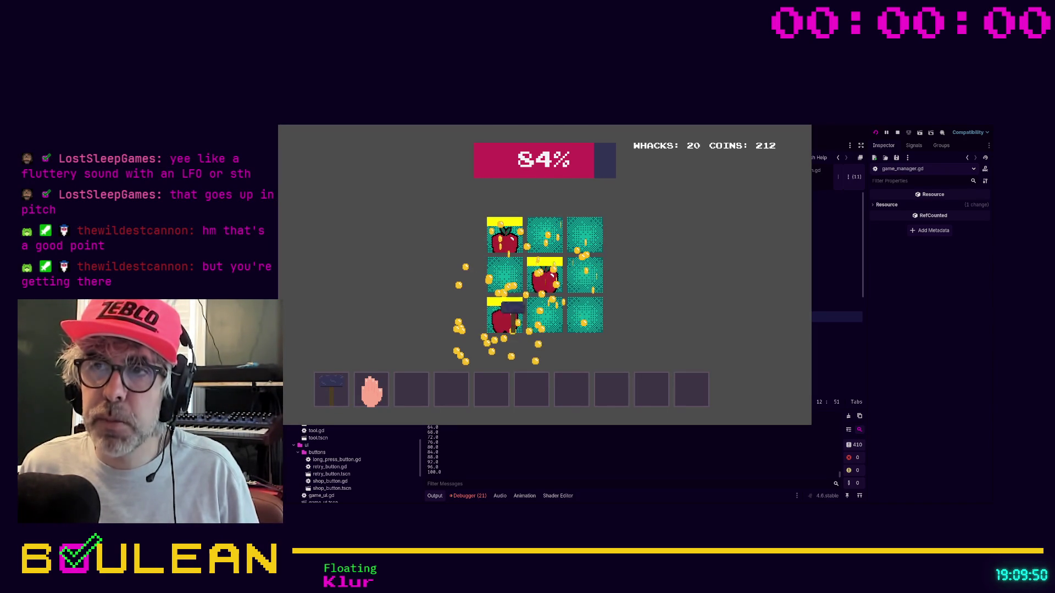
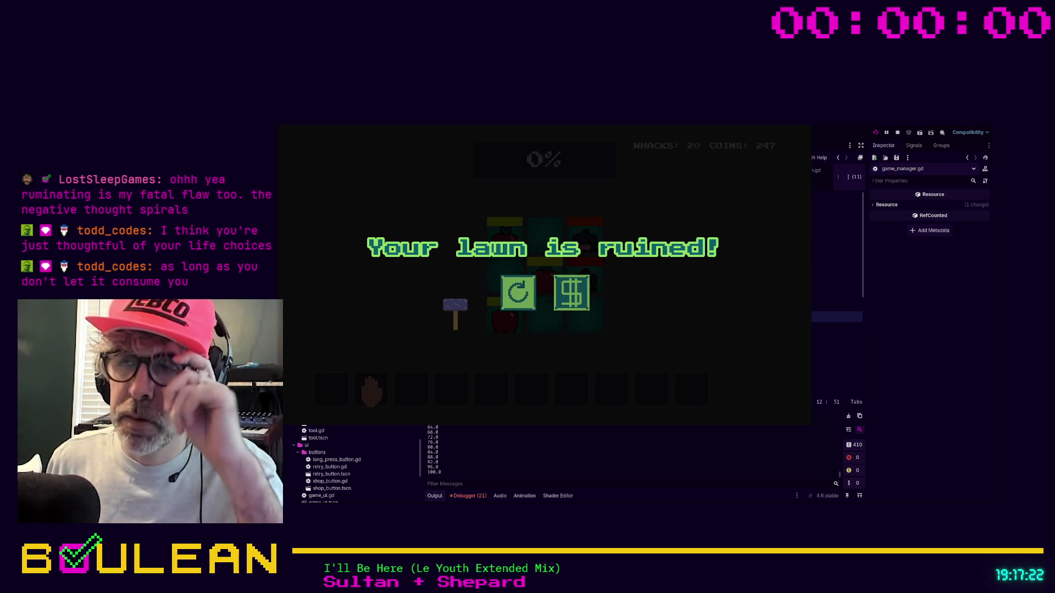
Step: Retry from the game-over screen, then open the $ shop once the lawn is ruined again
click(516, 294)
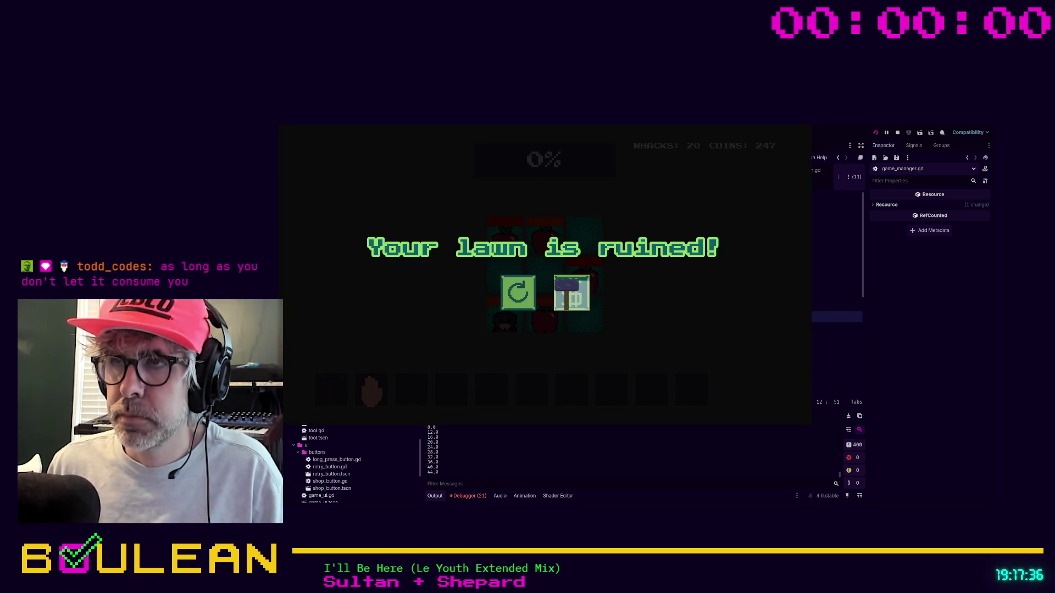
click(570, 291)
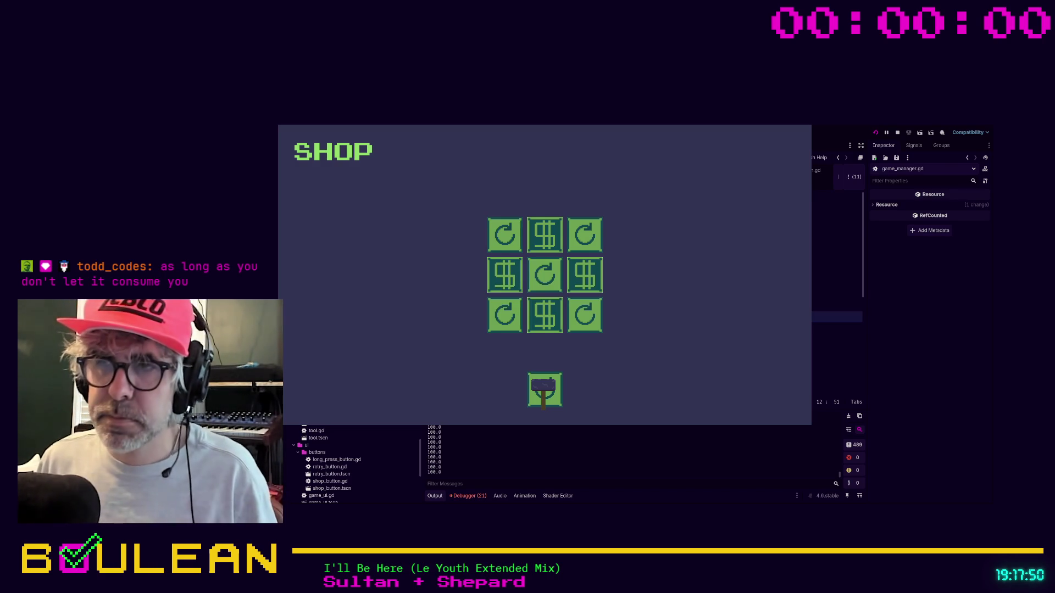
Step: Long-press the shop's hammer button to start a round, which ends at 21 whacks and 257 coins
click(545, 387)
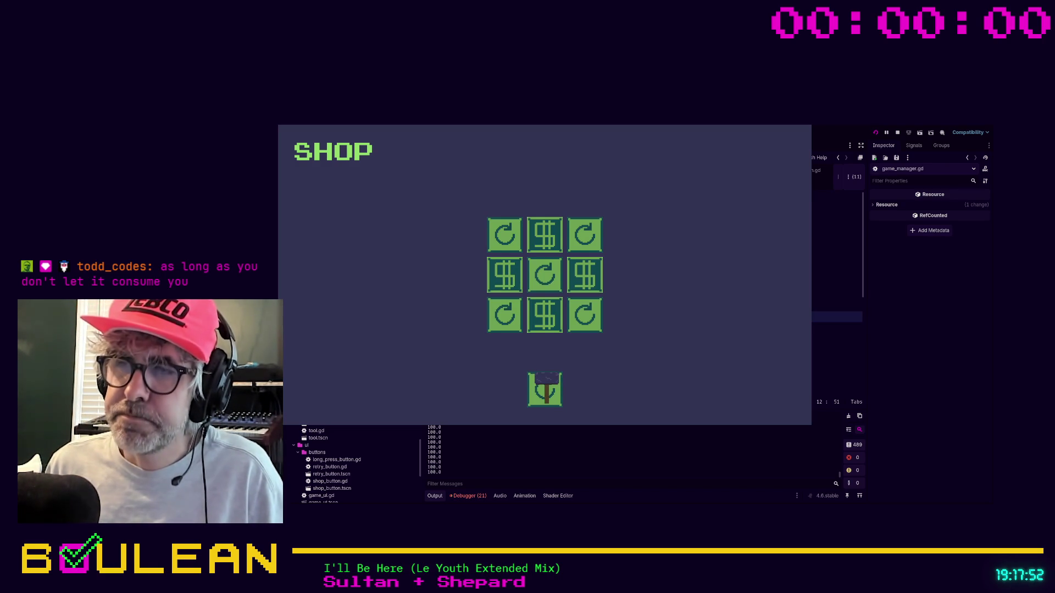
click(545, 387)
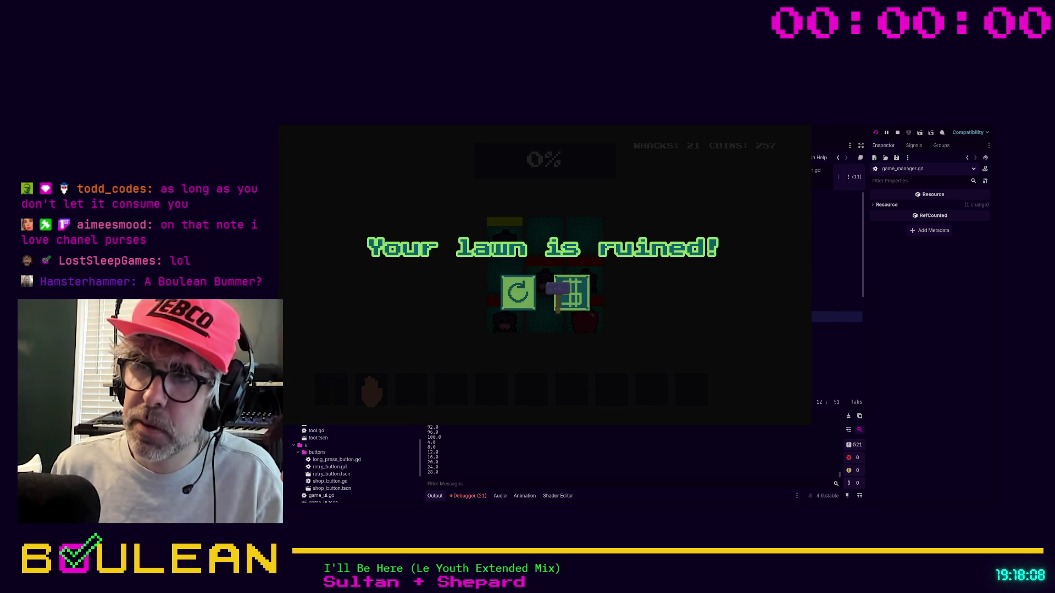
Step: Retry and whack moles in the middle-left, top-middle and bottom-left holes, reaching 31 whacks and 372 coins
click(517, 294)
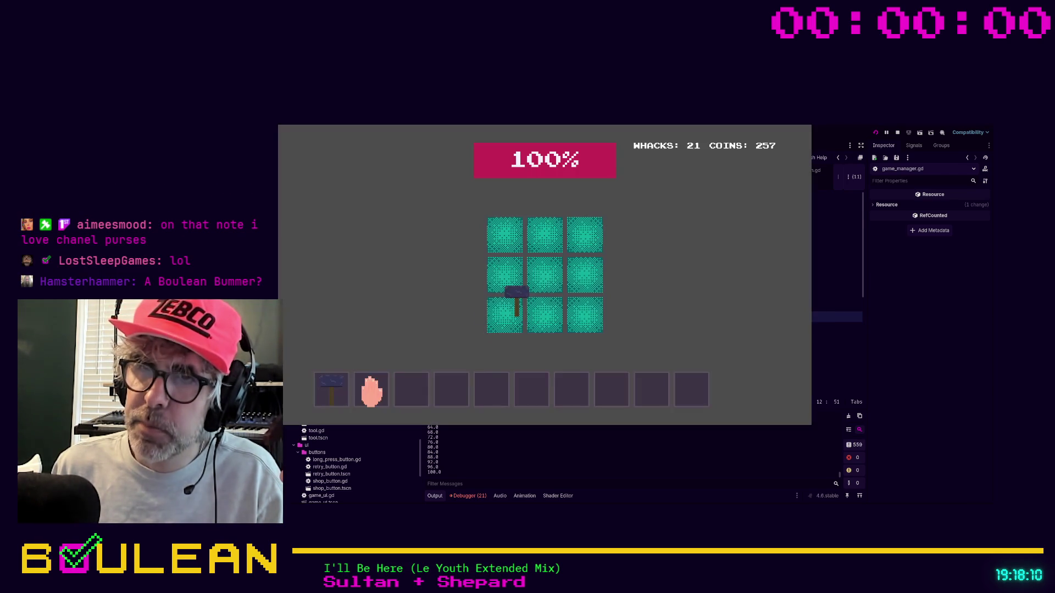
click(371, 391)
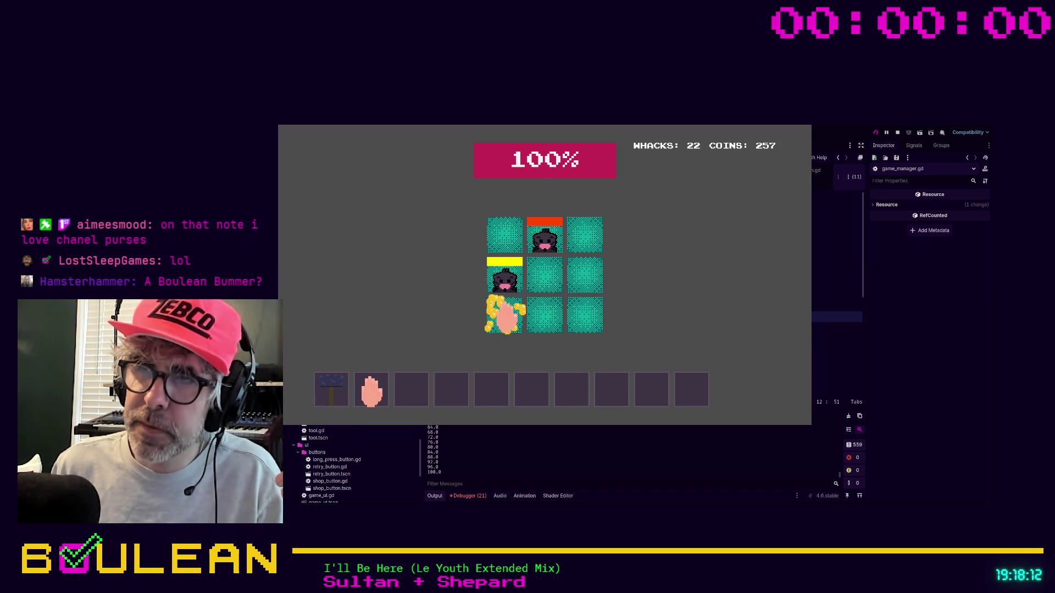
click(503, 281)
click(546, 237)
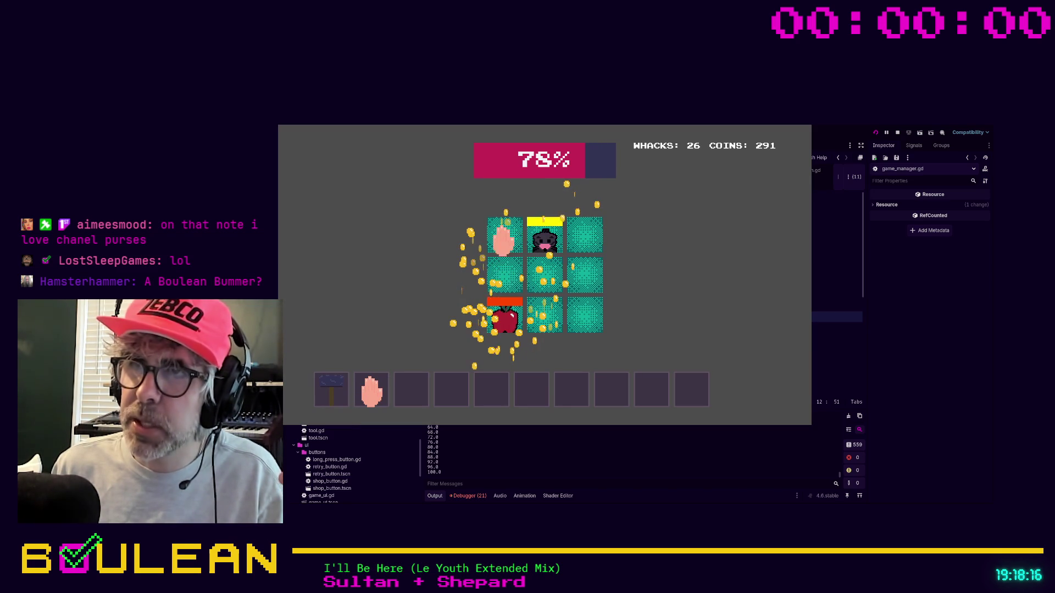
click(545, 236)
click(505, 329)
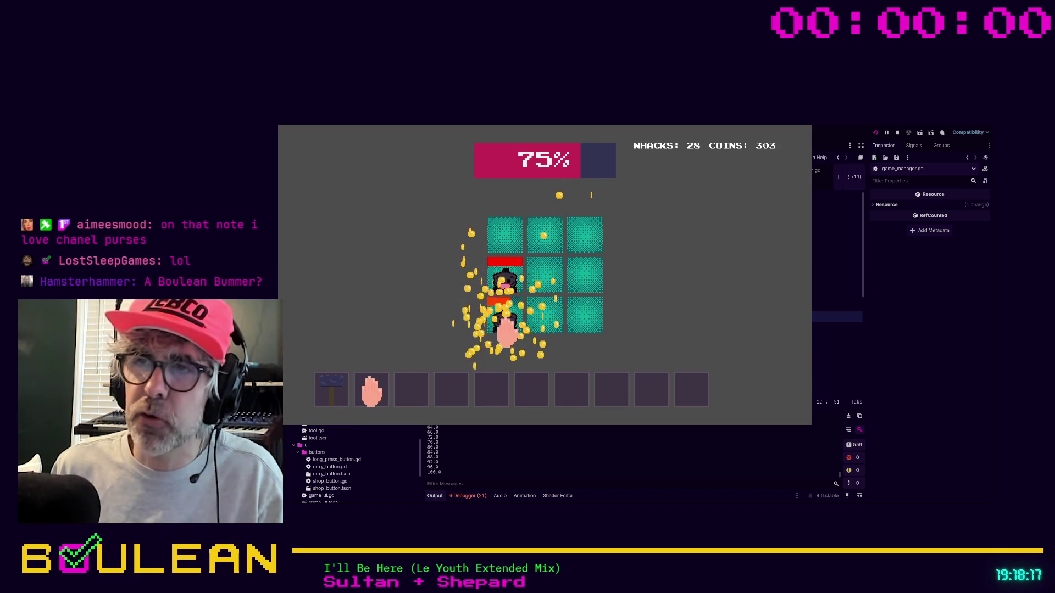
click(502, 283)
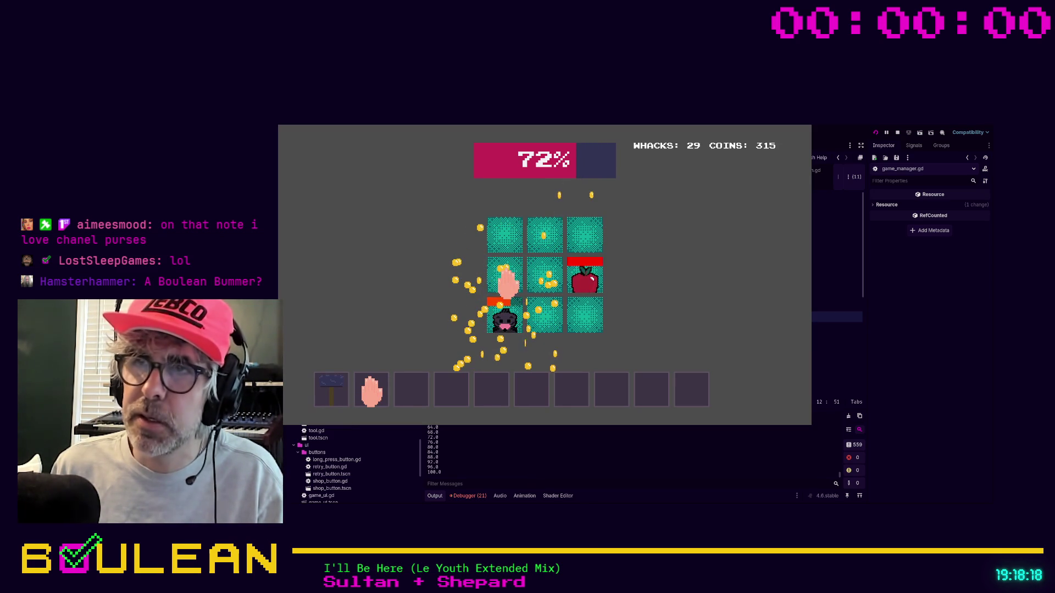
click(507, 323)
click(582, 276)
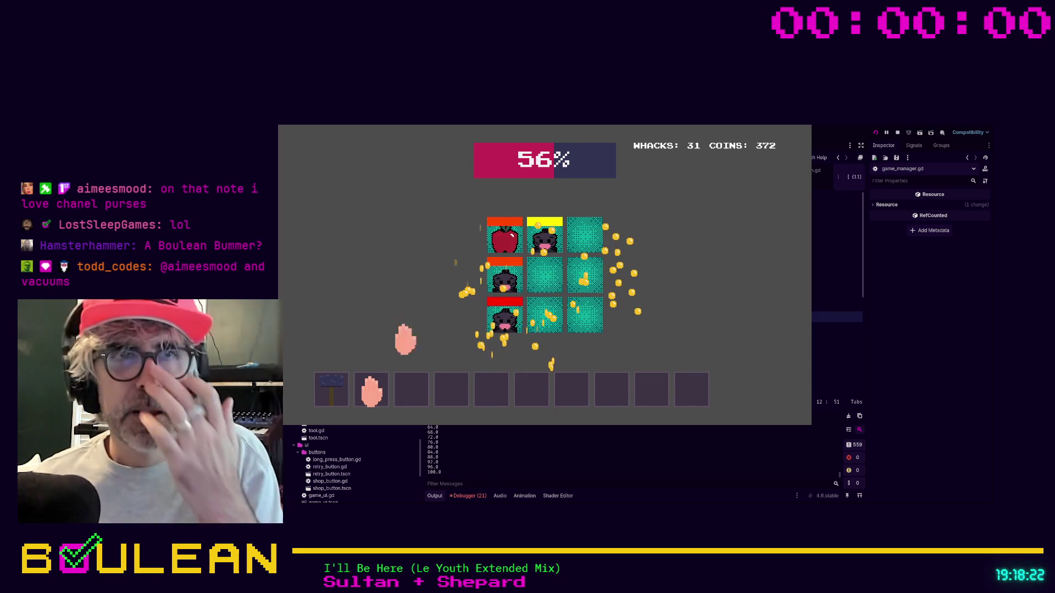